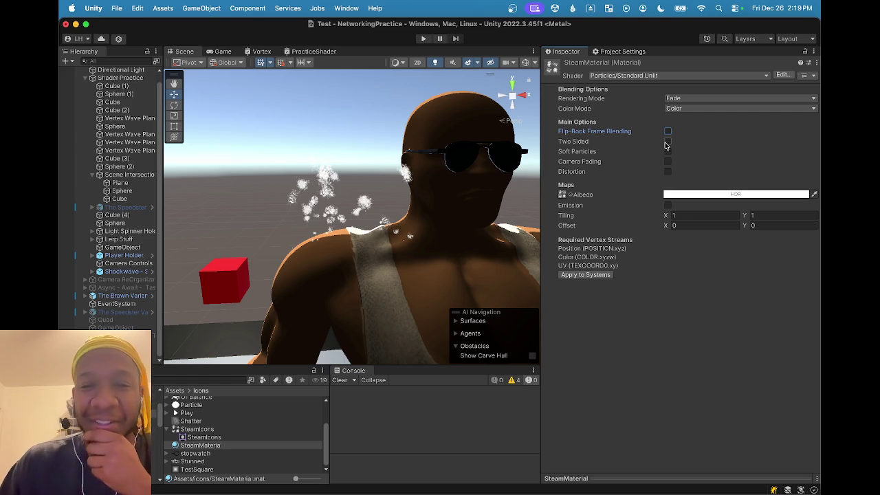
# Try soft particles and flip-book frame blending on the steam material, leaving both off
pyautogui.click(667, 152)
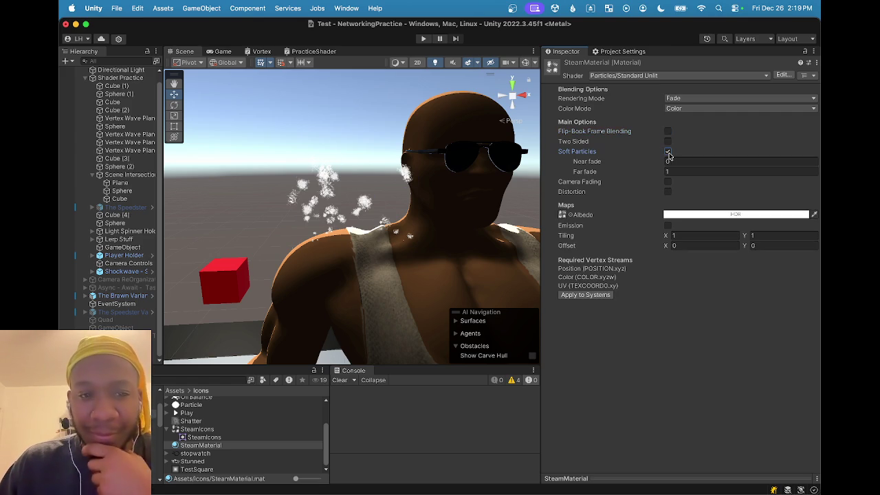
pyautogui.click(667, 152)
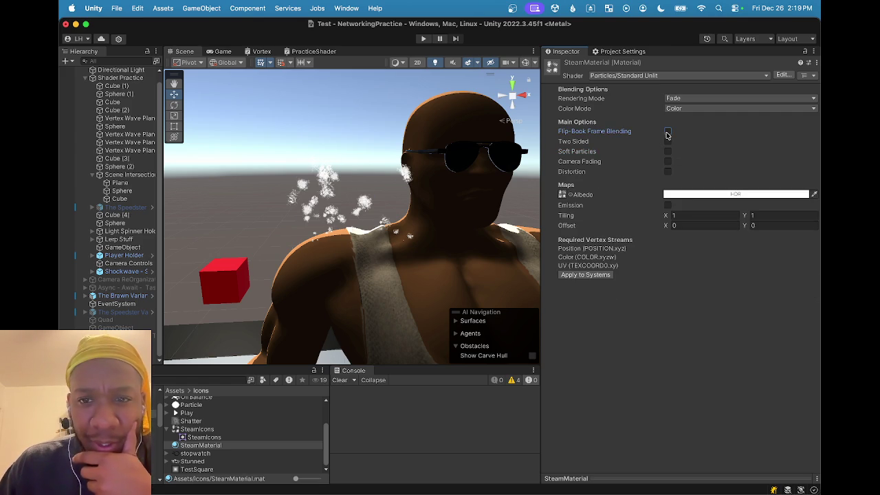
pyautogui.click(668, 131)
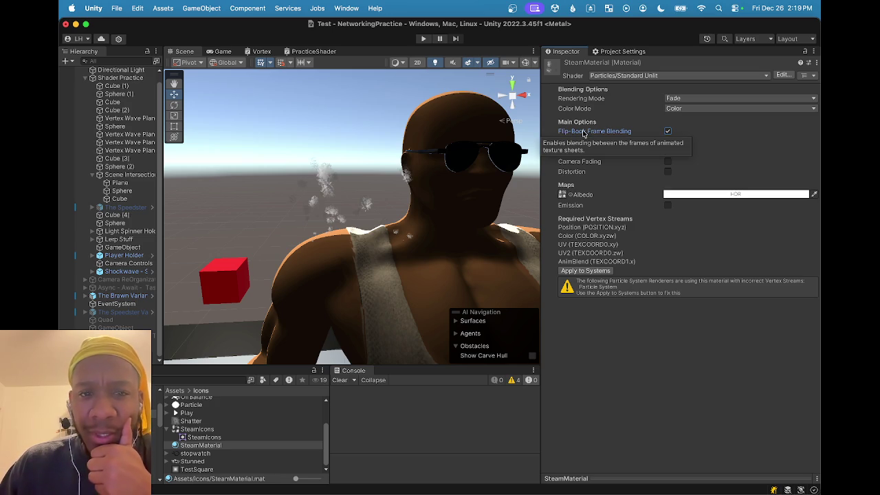
pyautogui.click(667, 132)
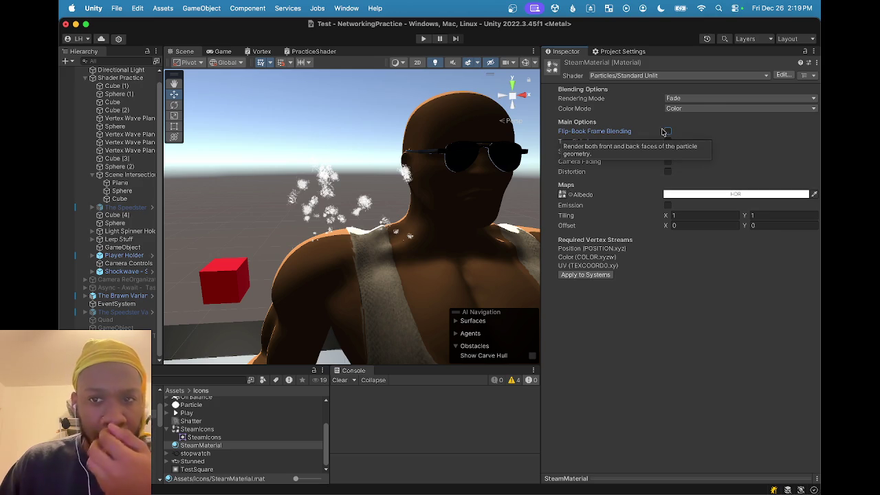
pyautogui.click(667, 132)
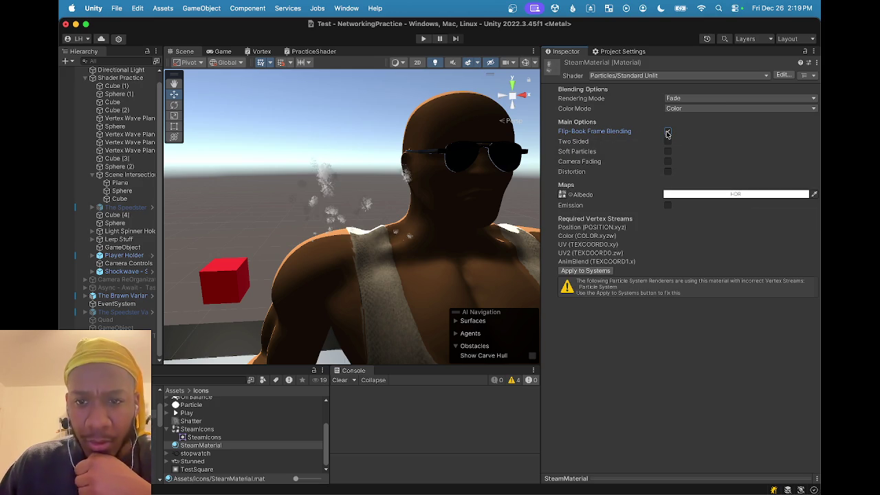
pyautogui.click(667, 133)
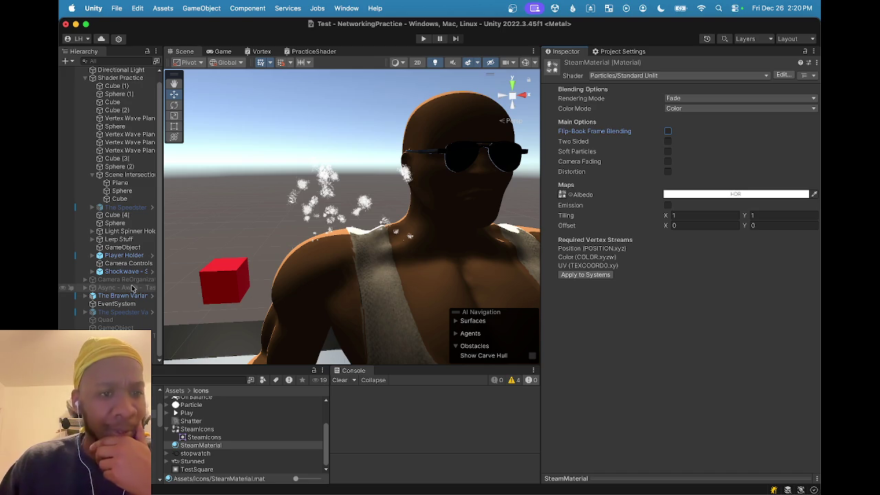
# Select the steam particle system and enable its Color over Lifetime module
pyautogui.click(357, 227)
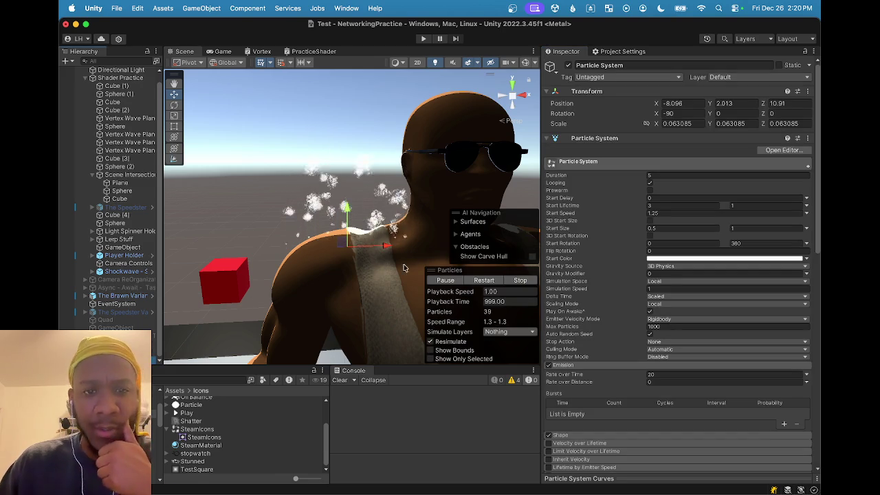
pyautogui.scroll(-3, 598, 230)
pyautogui.scroll(-3, 574, 352)
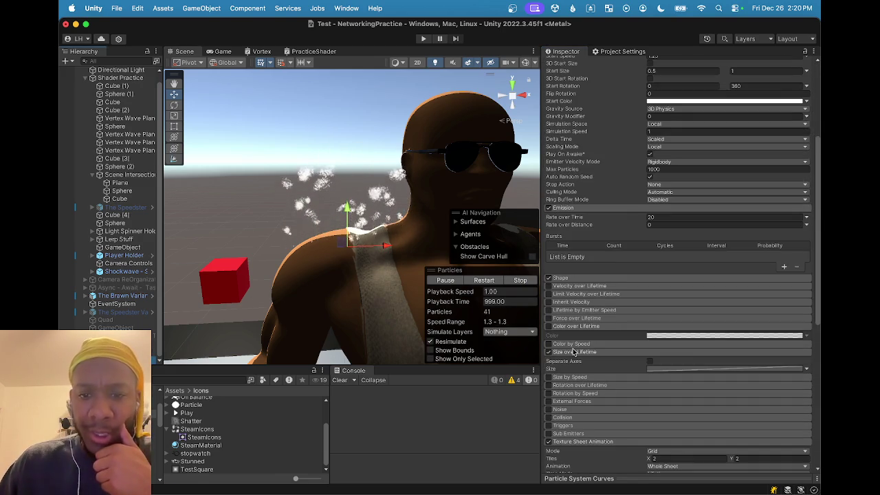
pyautogui.click(548, 326)
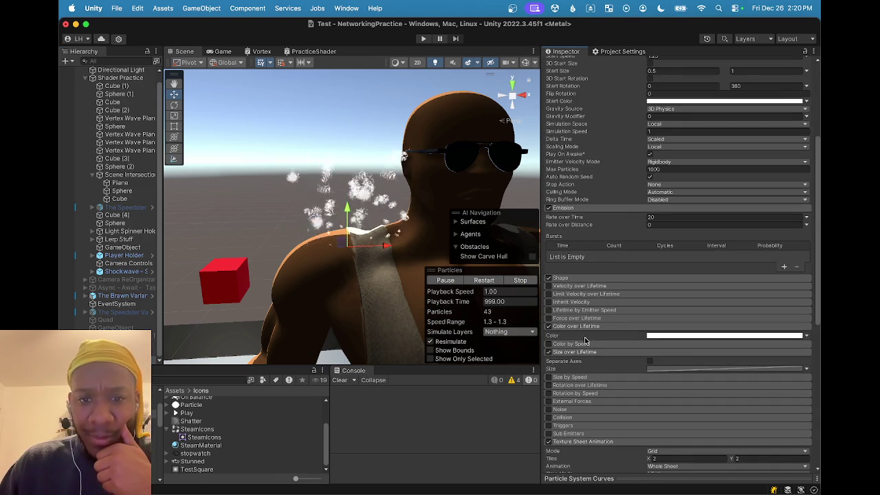
# Set the gradient's right-end colour key to white after briefly trying red
pyautogui.click(686, 337)
pyautogui.click(816, 271)
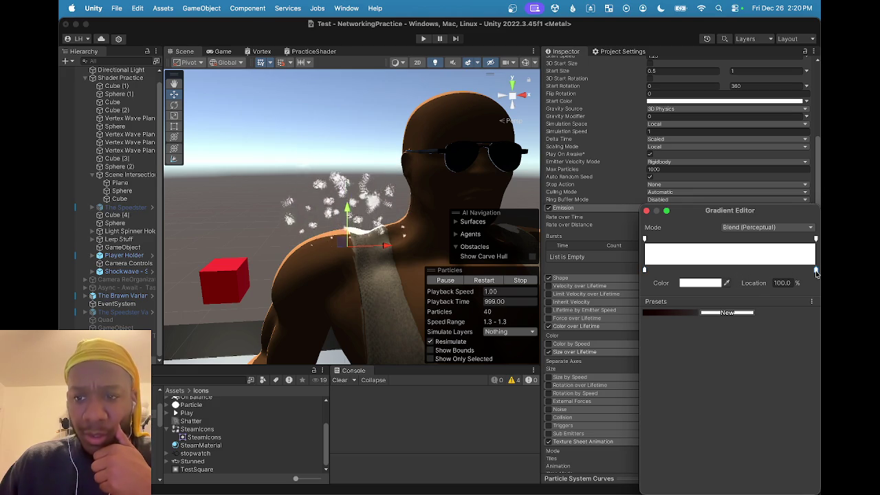
pyautogui.click(709, 283)
pyautogui.moveTo(764, 406)
pyautogui.mouseDown()
pyautogui.moveTo(756, 405)
pyautogui.moveTo(791, 406)
pyautogui.mouseUp()
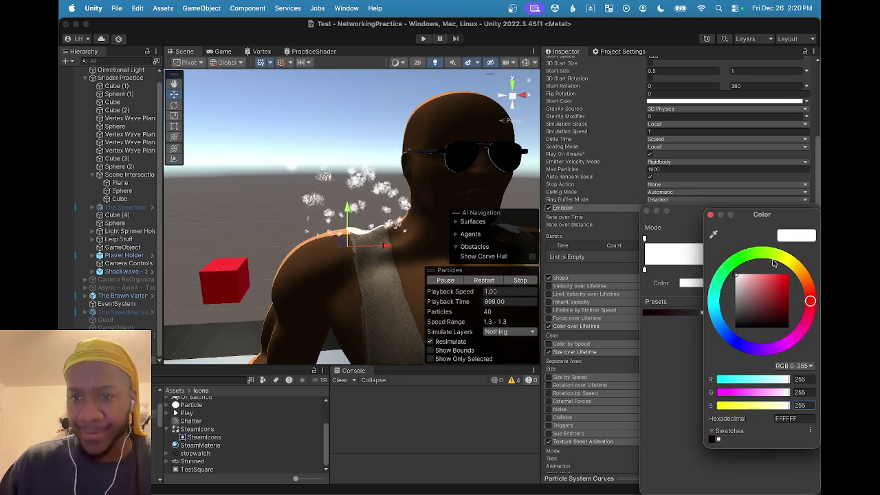
pyautogui.click(780, 282)
pyautogui.click(789, 279)
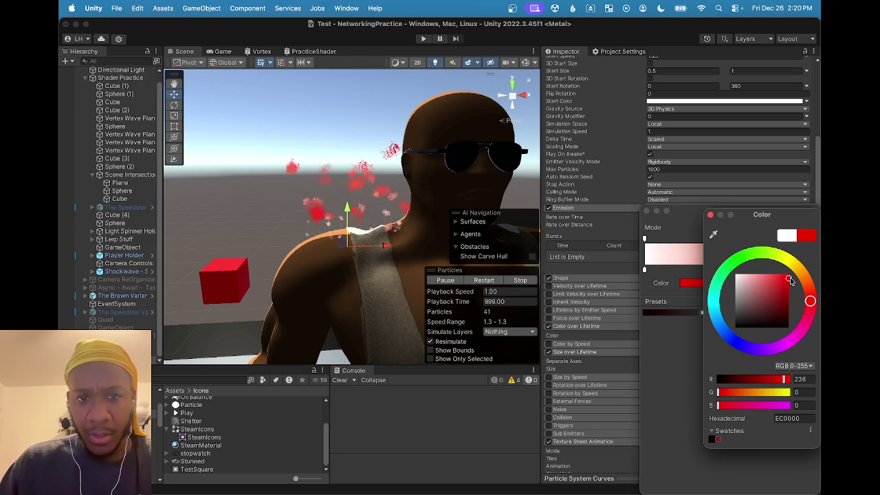
pyautogui.moveTo(791, 280); pyautogui.dragTo(690, 267)
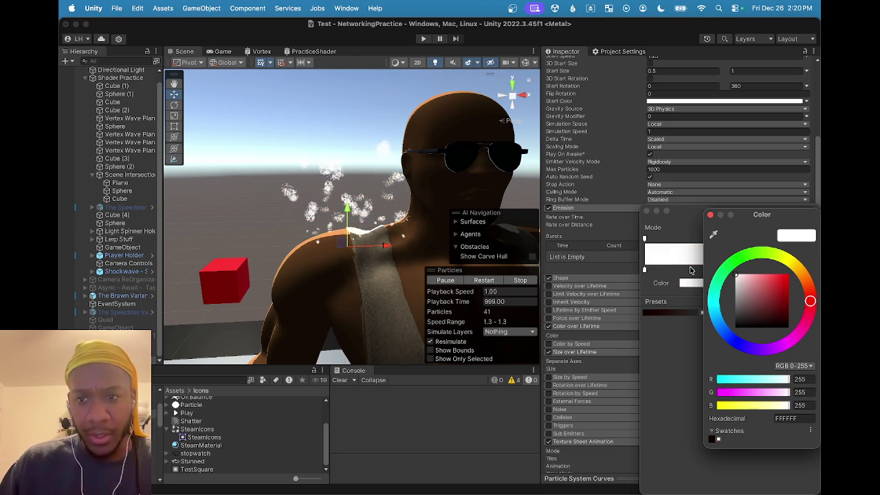
pyautogui.click(712, 217)
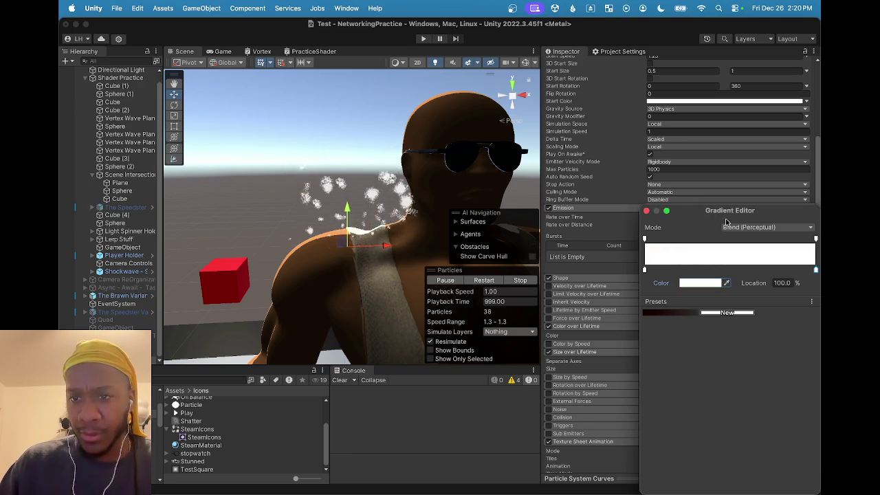
# Switch the gradient mode to Fixed, after trying Blend (Classic), and close the Gradient Editor
pyautogui.click(736, 229)
pyautogui.click(753, 226)
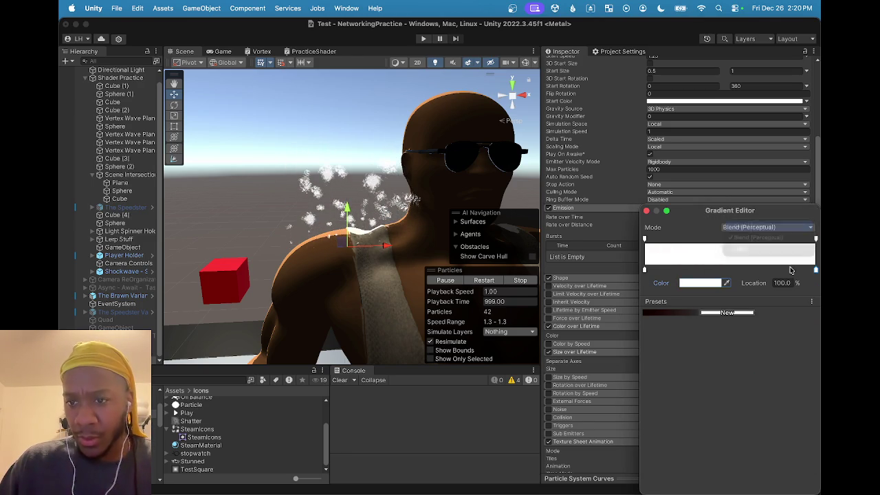
pyautogui.click(700, 283)
pyautogui.click(685, 354)
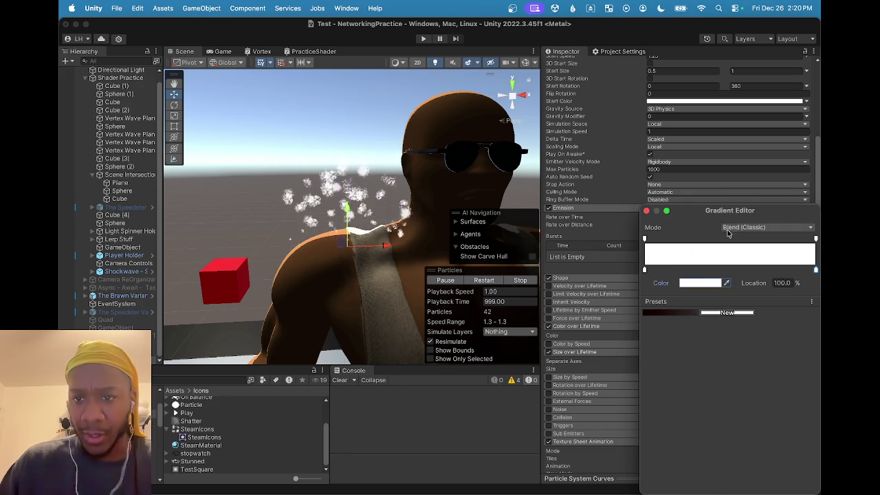
pyautogui.click(726, 229)
pyautogui.click(737, 256)
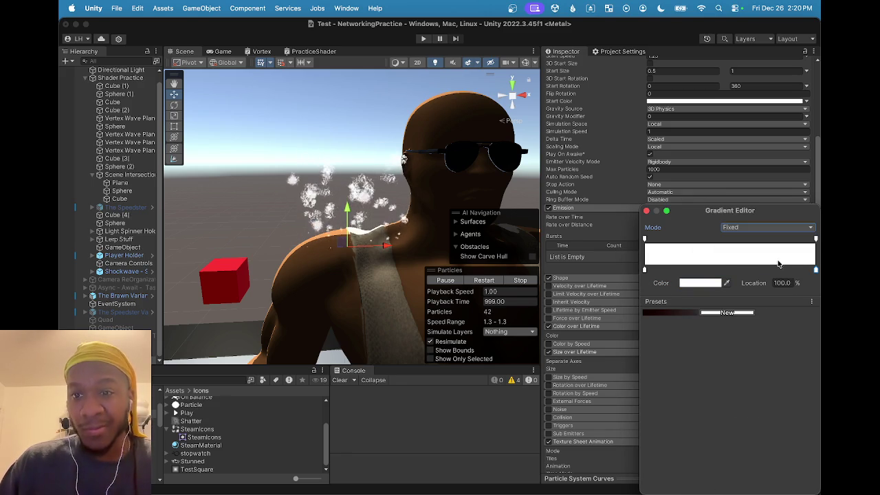
pyautogui.click(816, 273)
pyautogui.click(700, 282)
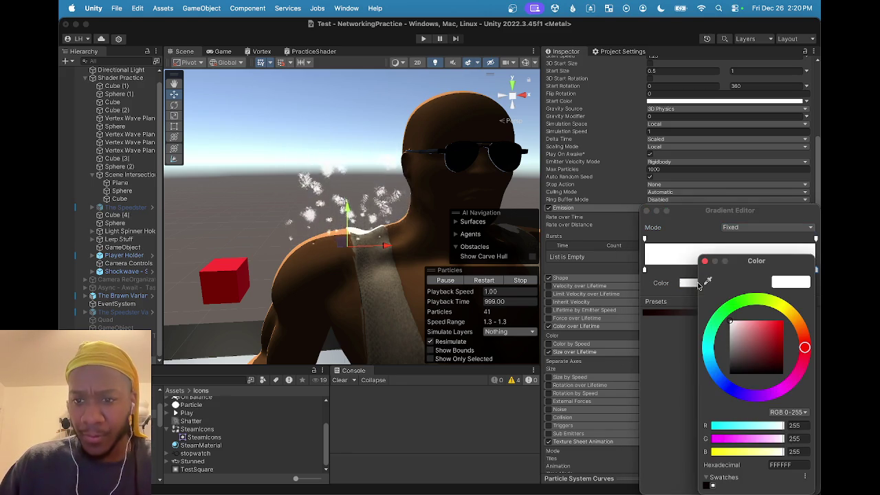
pyautogui.click(677, 344)
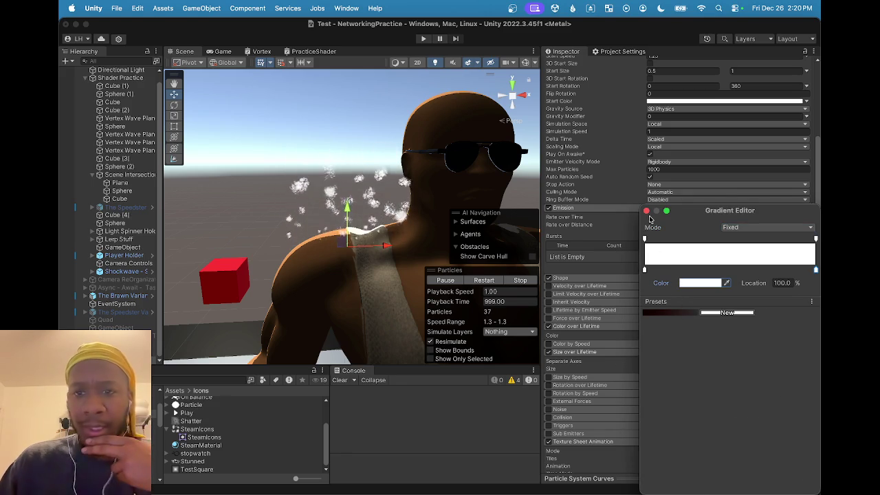
pyautogui.click(646, 212)
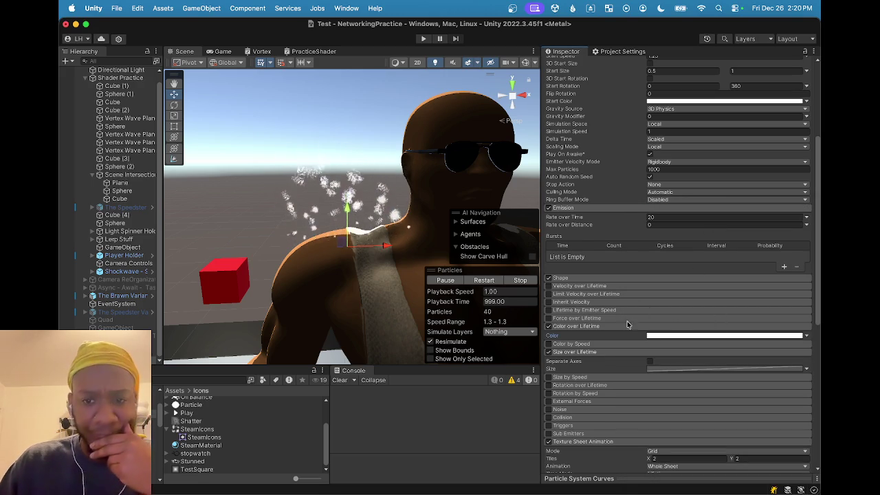
# Untick the Color over Lifetime module so its gradient settings grey out
pyautogui.click(549, 326)
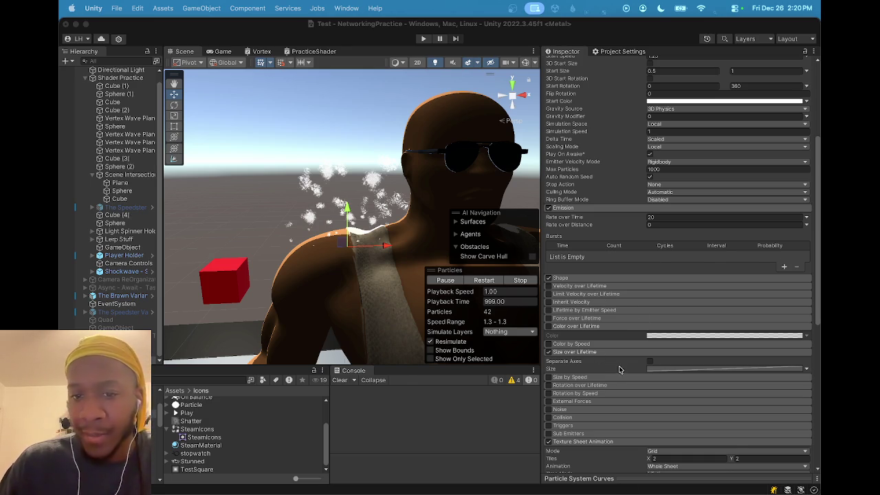
pyautogui.scroll(-1, 622, 365)
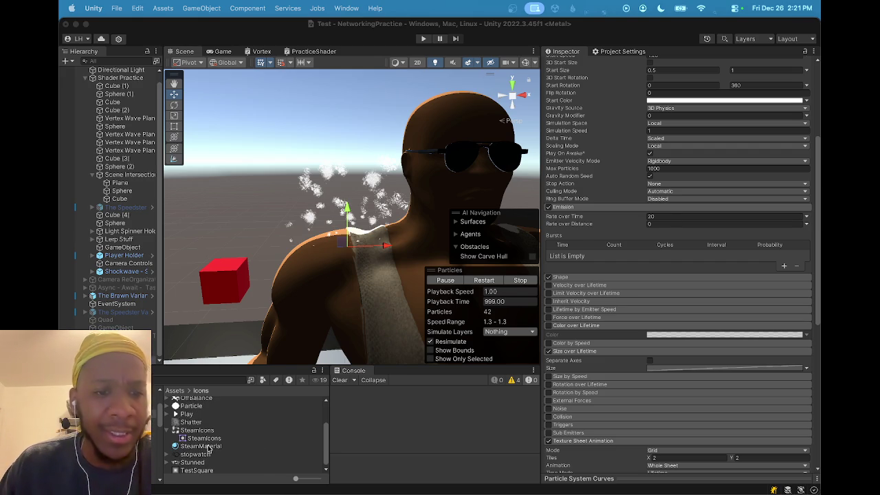
pyautogui.click(207, 446)
pyautogui.click(677, 195)
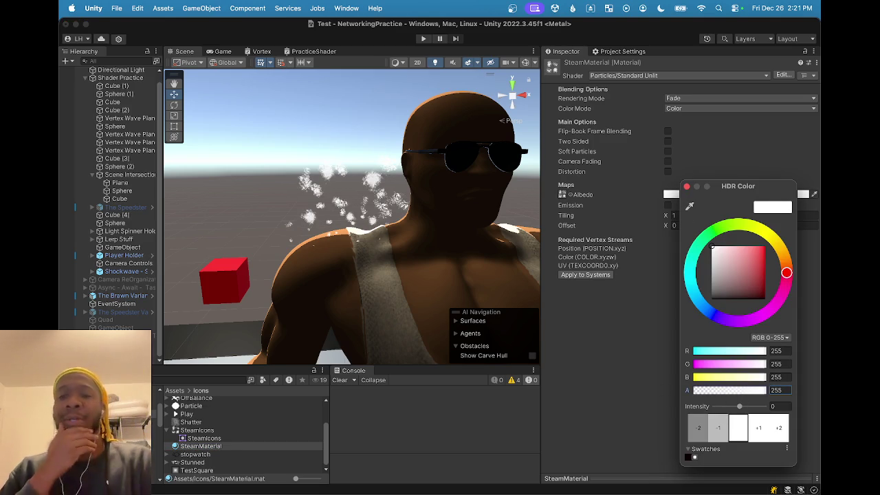
pyautogui.click(617, 384)
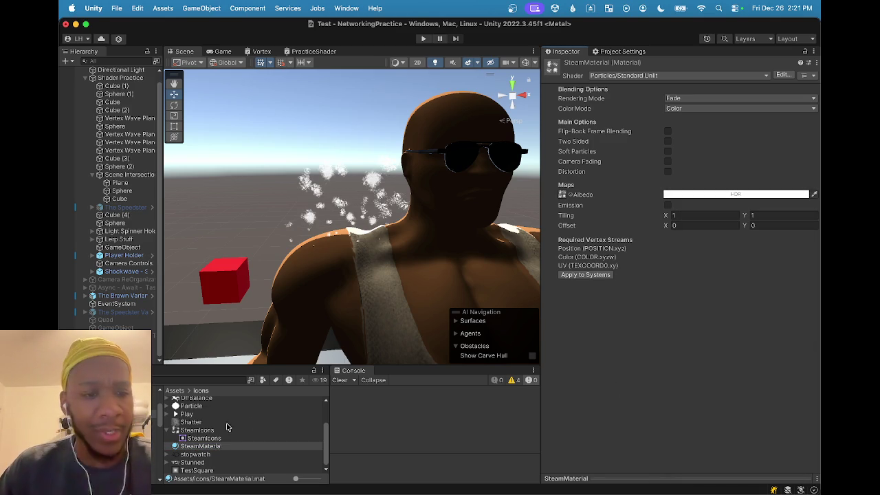
pyautogui.click(344, 203)
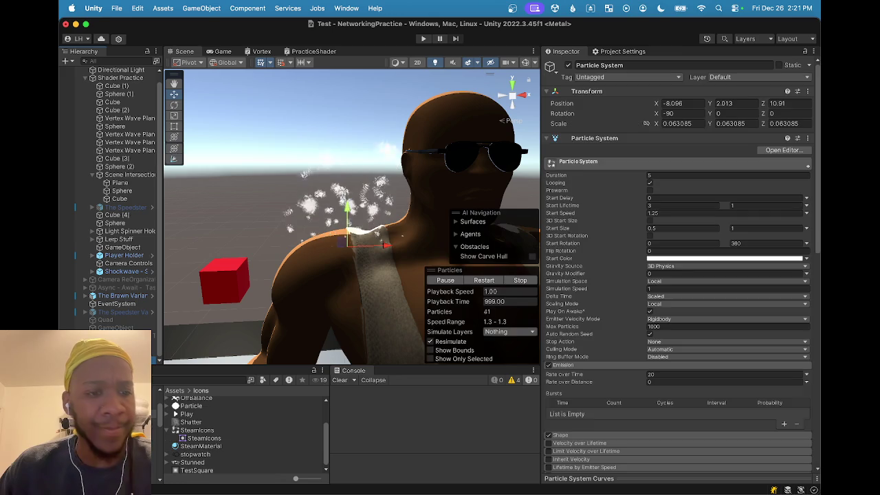
pyautogui.scroll(-2, 621, 257)
pyautogui.click(658, 232)
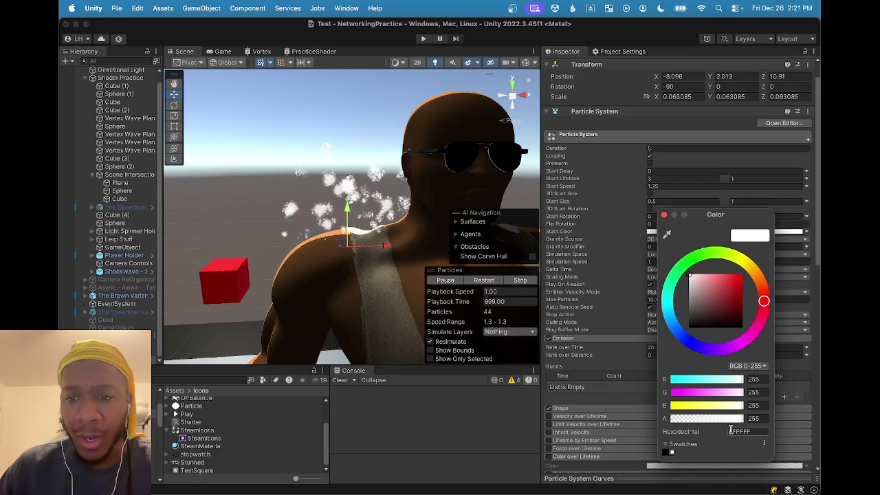
pyautogui.moveTo(695, 418)
pyautogui.mouseDown()
pyautogui.moveTo(662, 422)
pyautogui.moveTo(759, 418)
pyautogui.mouseUp()
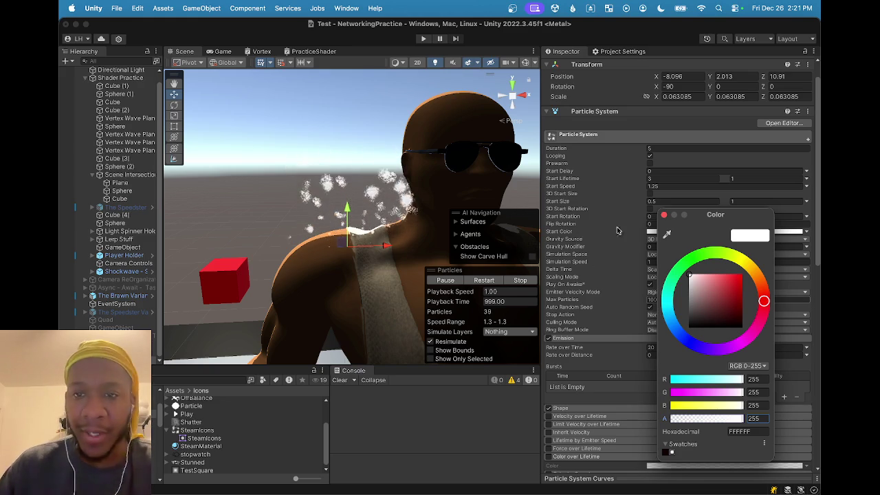
pyautogui.click(665, 216)
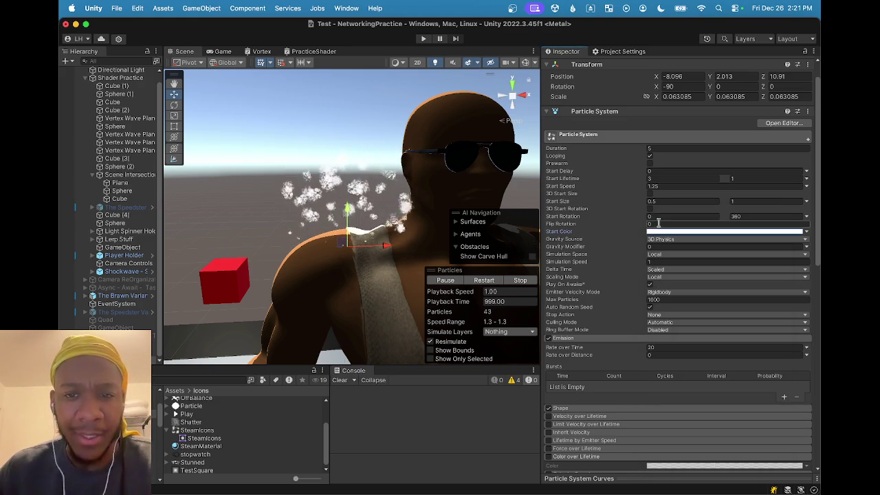
pyautogui.scroll(-3, 576, 352)
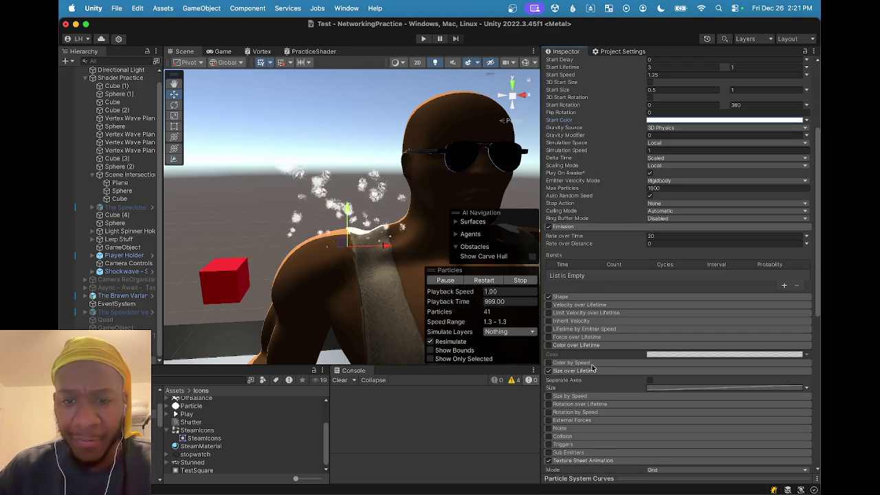
# Re-enable Color over Lifetime and set its white gradient to Blend (Classic) mode
pyautogui.click(611, 344)
pyautogui.click(611, 345)
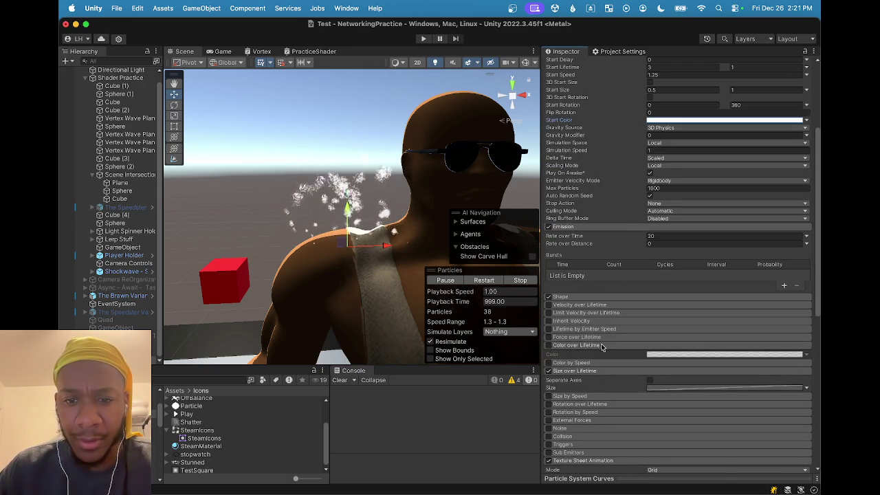
pyautogui.click(549, 345)
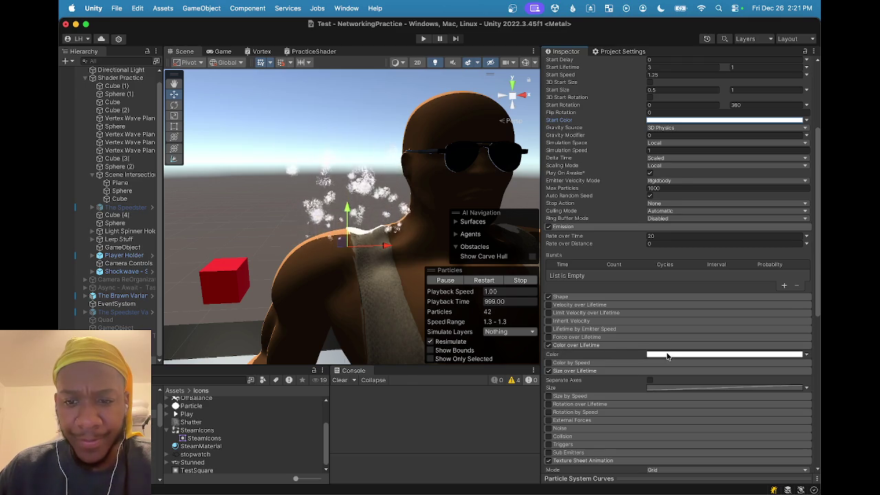
pyautogui.click(666, 353)
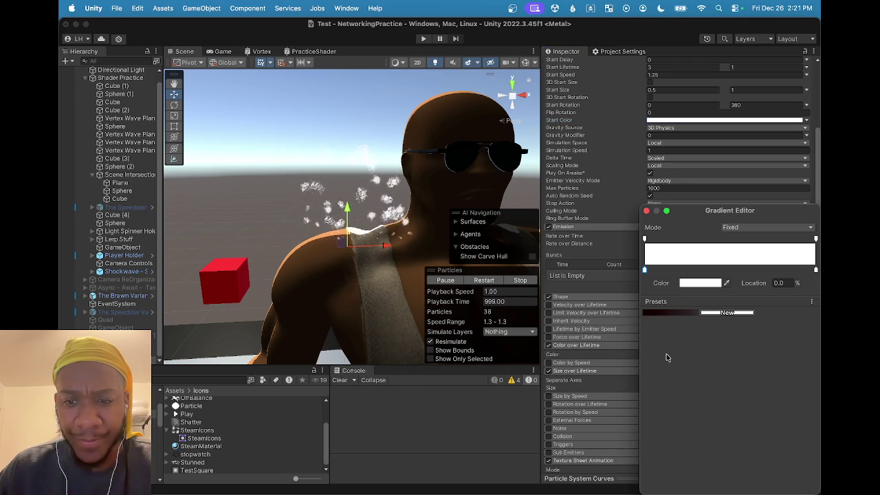
pyautogui.click(753, 228)
pyautogui.click(749, 219)
pyautogui.click(753, 228)
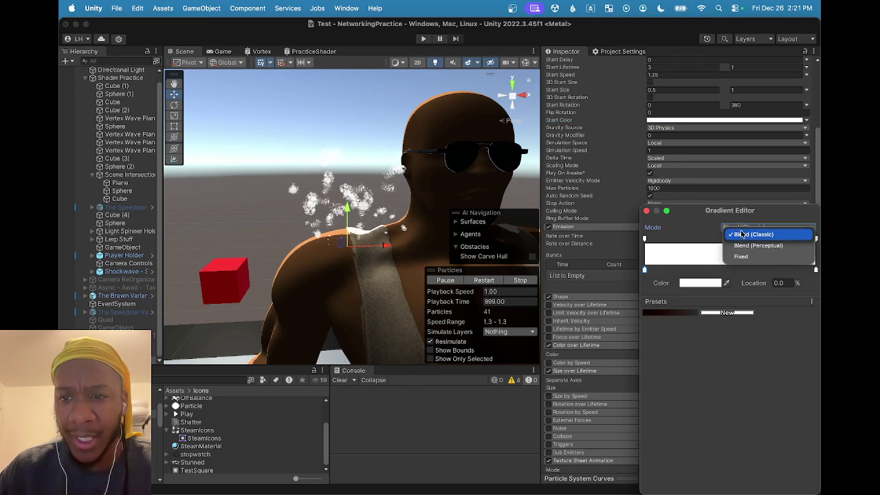
pyautogui.click(769, 246)
pyautogui.click(815, 239)
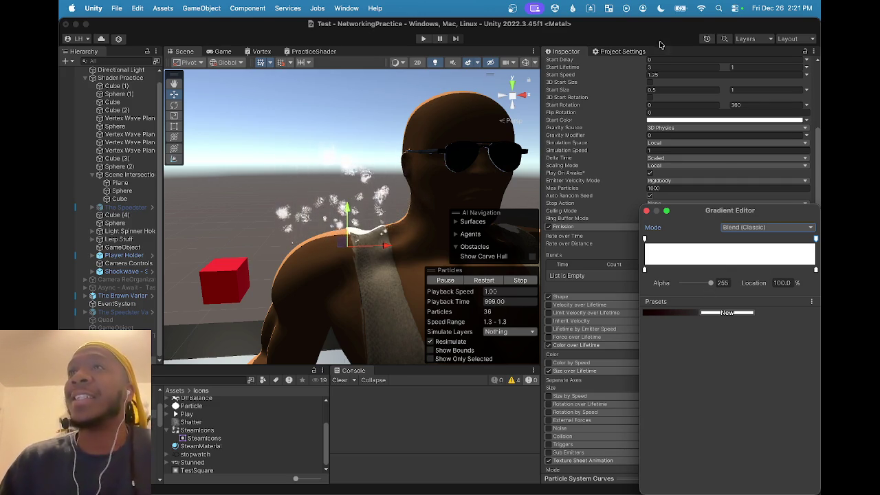
pyautogui.press('Escape')
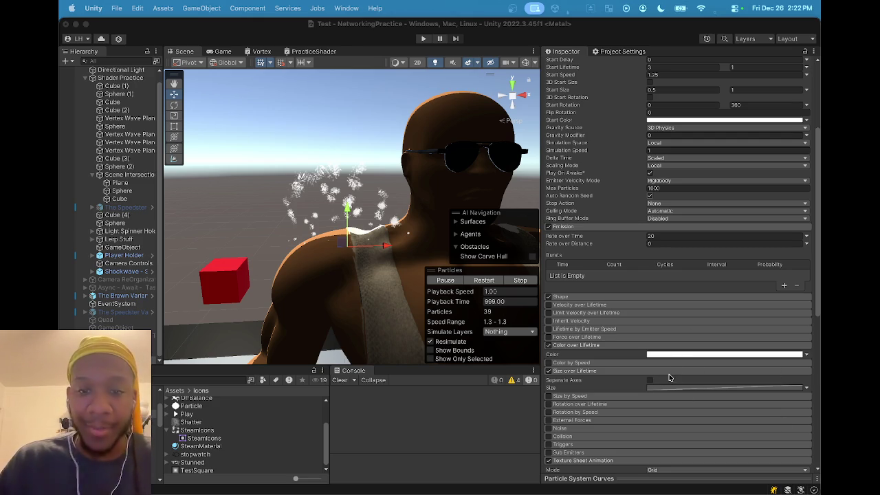
# Set the end alpha key to 0 and add a fully opaque alpha key at 67.6%
pyautogui.click(679, 360)
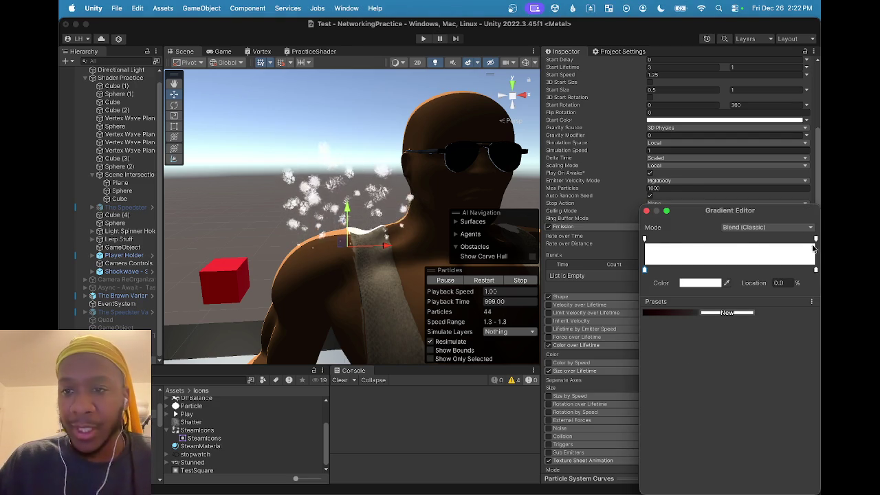
pyautogui.click(644, 240)
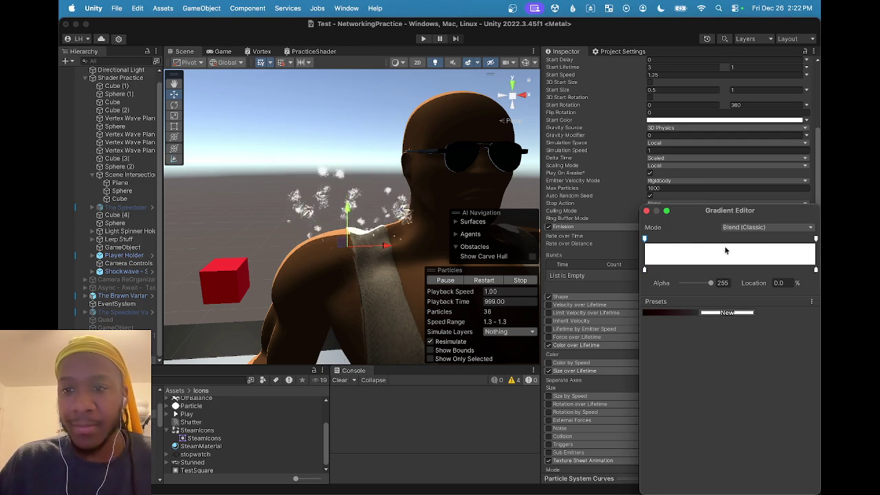
pyautogui.click(816, 240)
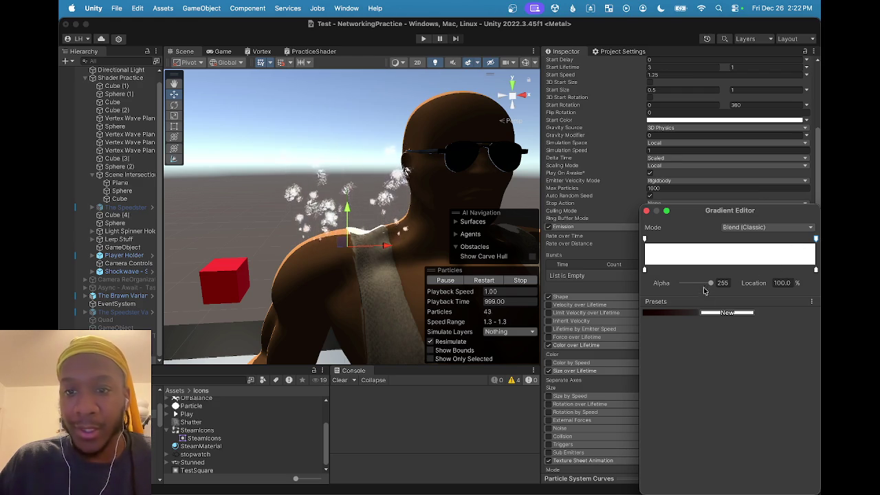
pyautogui.moveTo(711, 282); pyautogui.dragTo(593, 283)
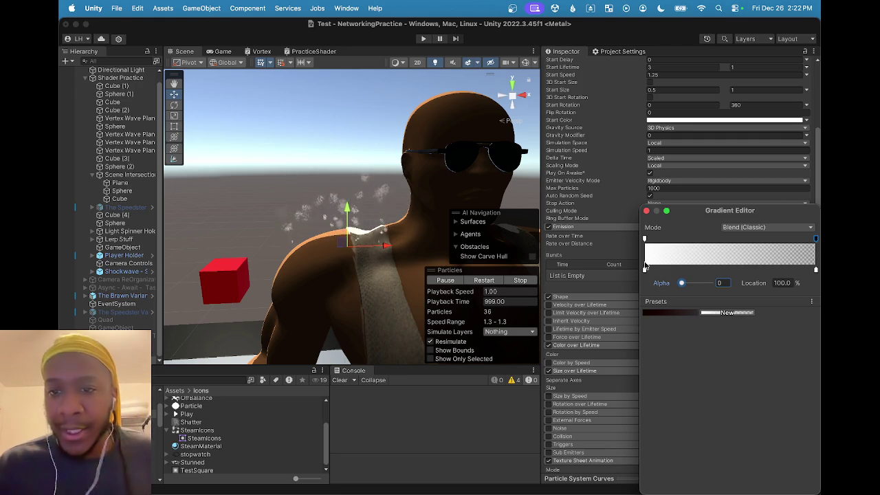
pyautogui.click(737, 239)
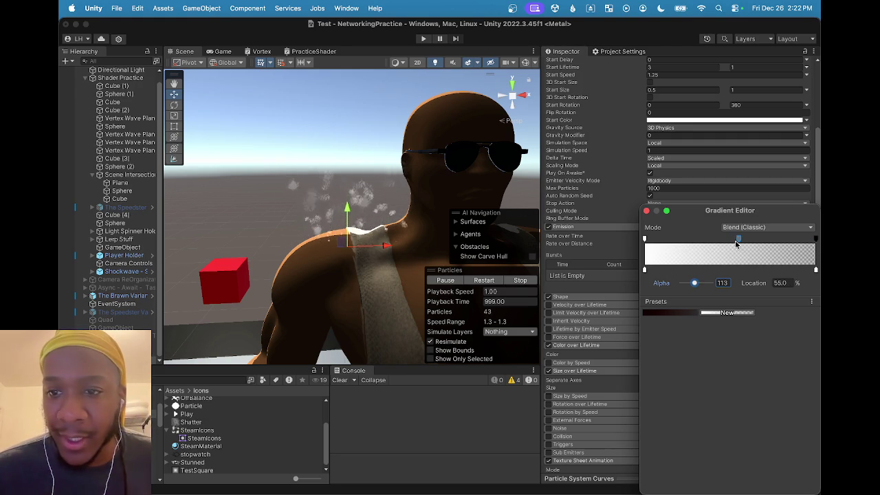
pyautogui.moveTo(757, 241); pyautogui.dragTo(760, 239)
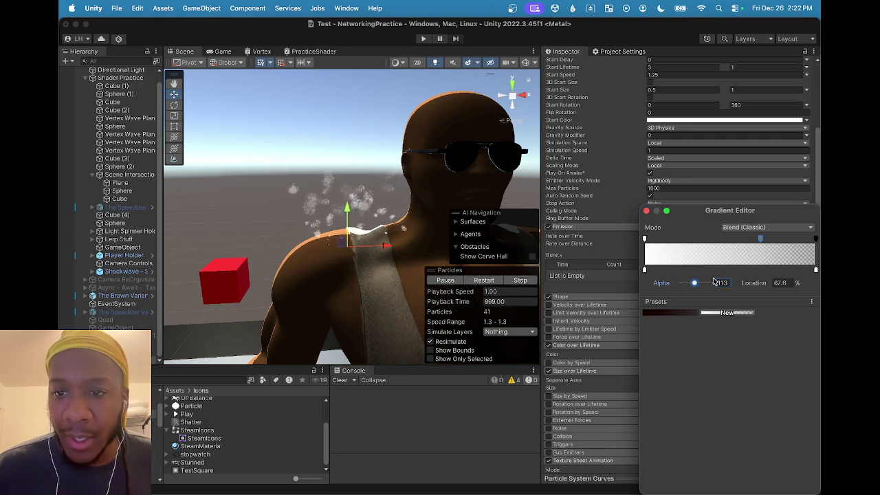
pyautogui.moveTo(694, 283); pyautogui.dragTo(714, 284)
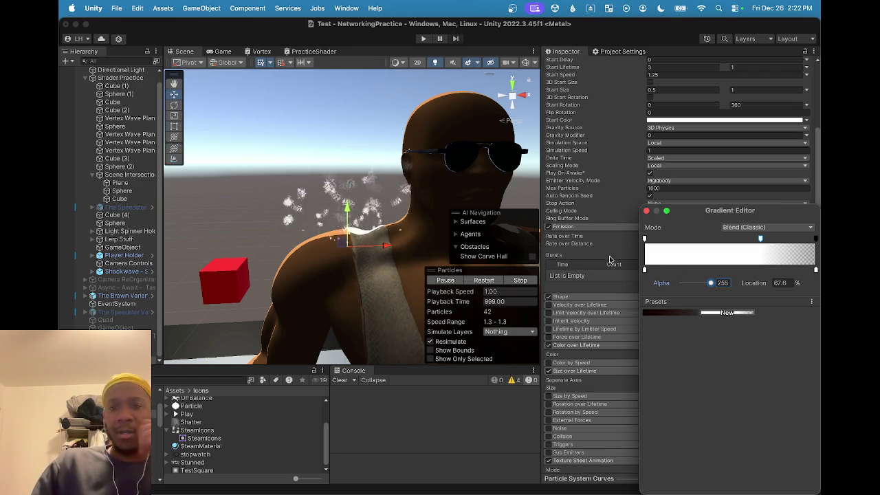
pyautogui.click(602, 287)
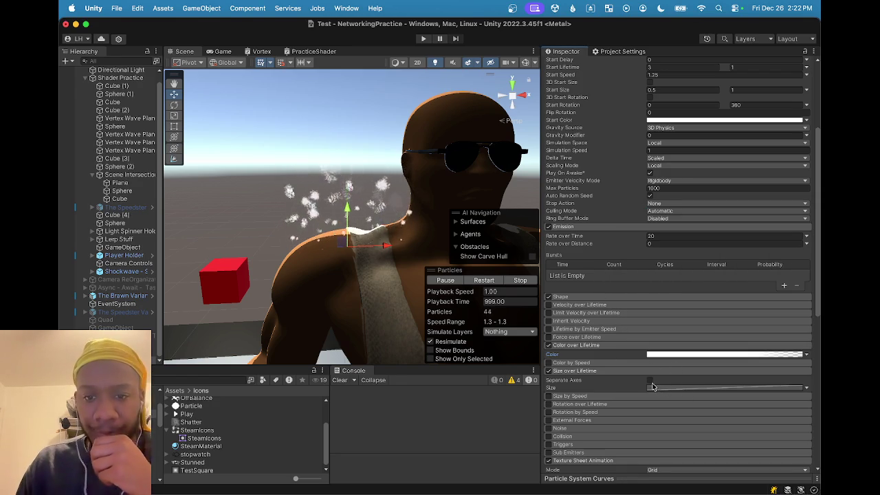
# Check the copy/paste options for the Size over Lifetime curve
pyautogui.click(673, 389)
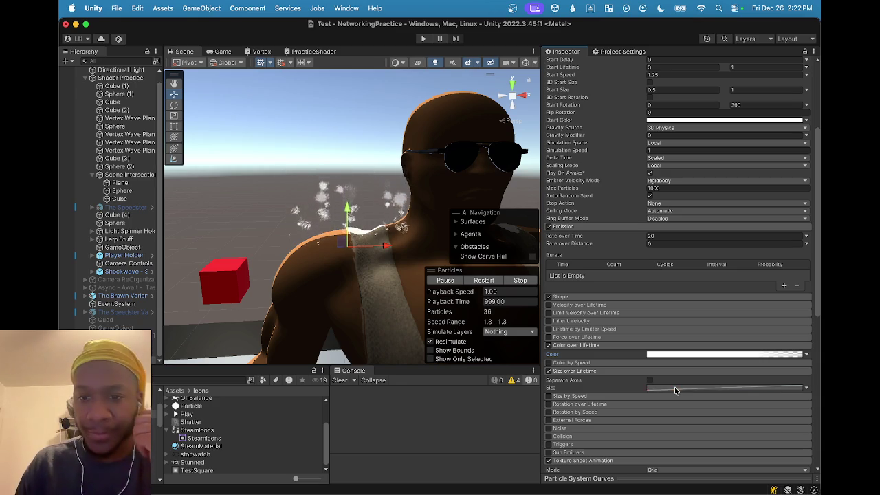
pyautogui.rightClick(676, 387)
pyautogui.click(668, 391)
pyautogui.rightClick(668, 389)
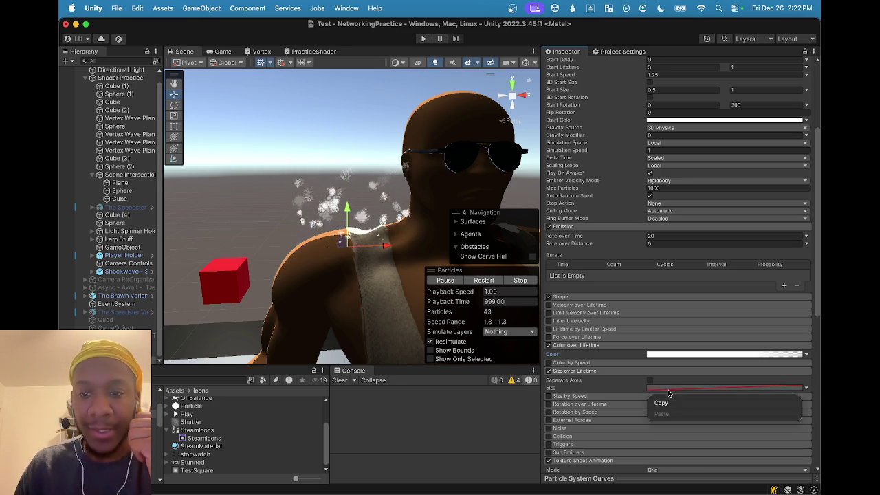
pyautogui.click(667, 392)
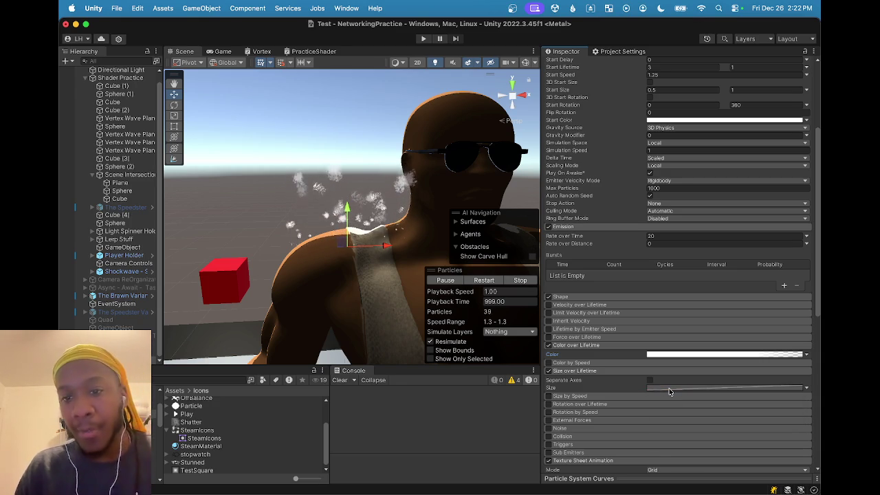
# Keep Size over Lifetime defined as a single Curve
pyautogui.click(806, 388)
pyautogui.click(708, 389)
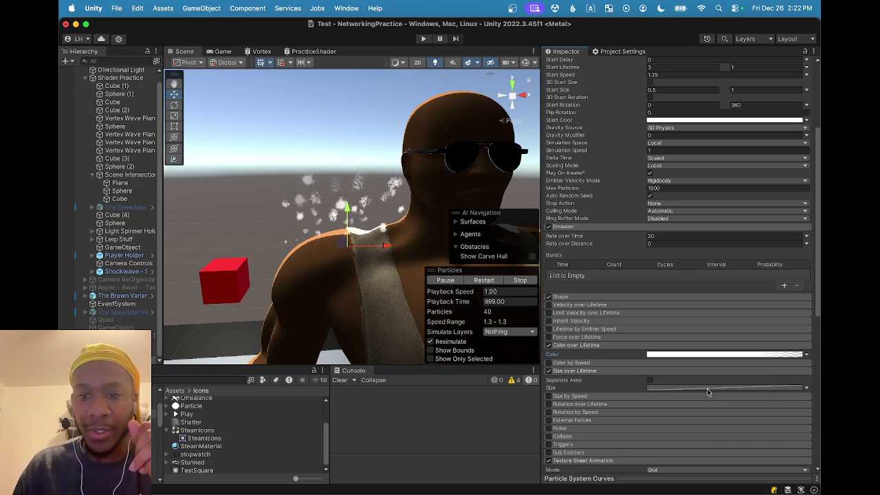
pyautogui.click(667, 389)
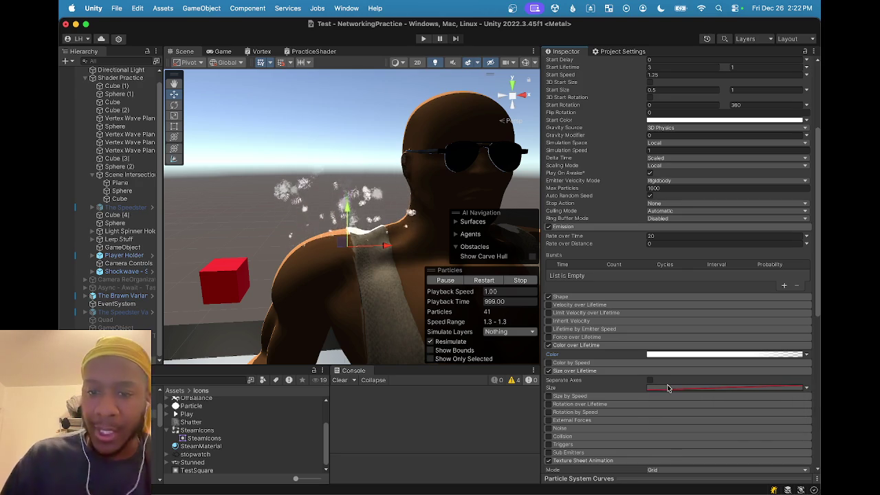
pyautogui.click(668, 388)
pyautogui.click(668, 389)
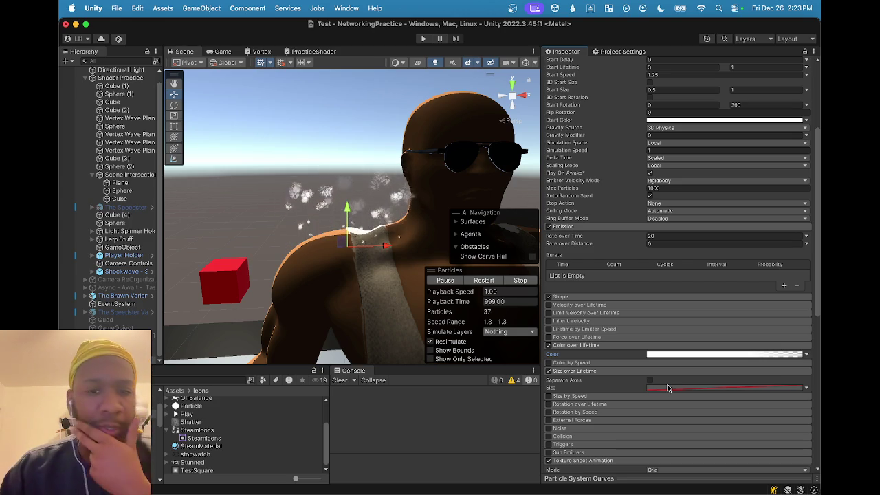
pyautogui.click(805, 387)
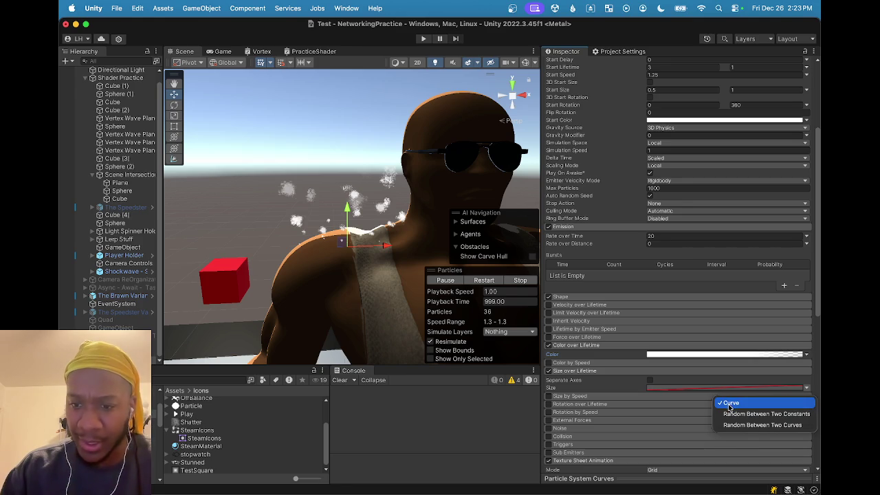
pyautogui.click(671, 387)
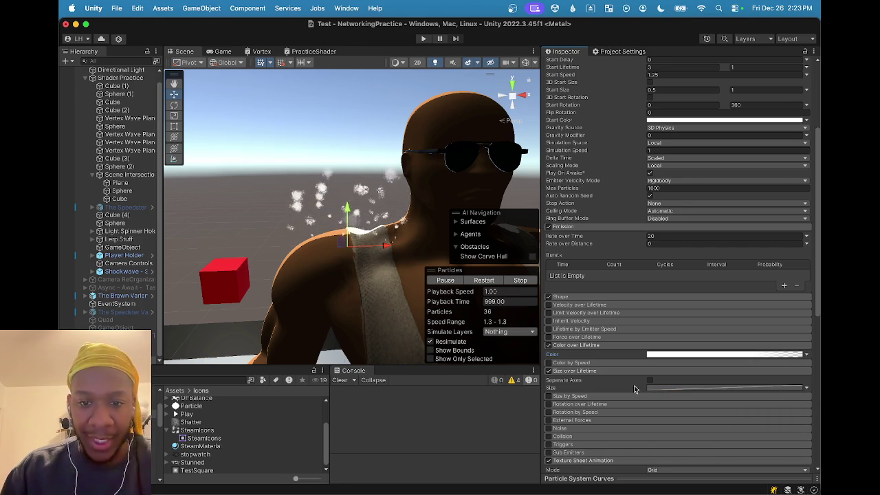
pyautogui.click(650, 379)
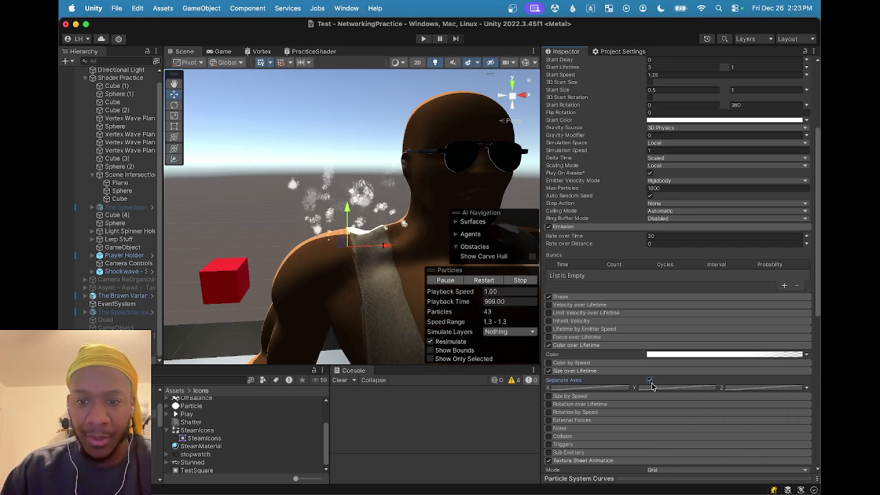
pyautogui.rightClick(609, 388)
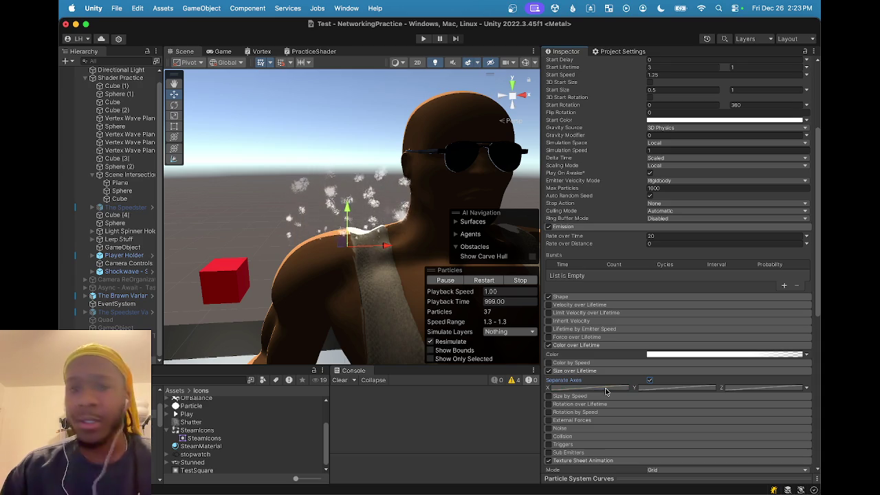
pyautogui.click(605, 391)
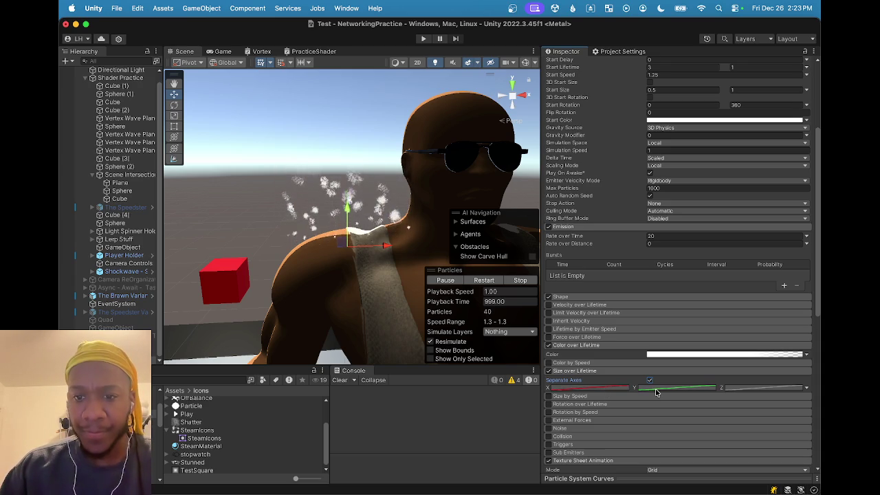
pyautogui.click(752, 389)
pyautogui.click(664, 393)
pyautogui.click(623, 391)
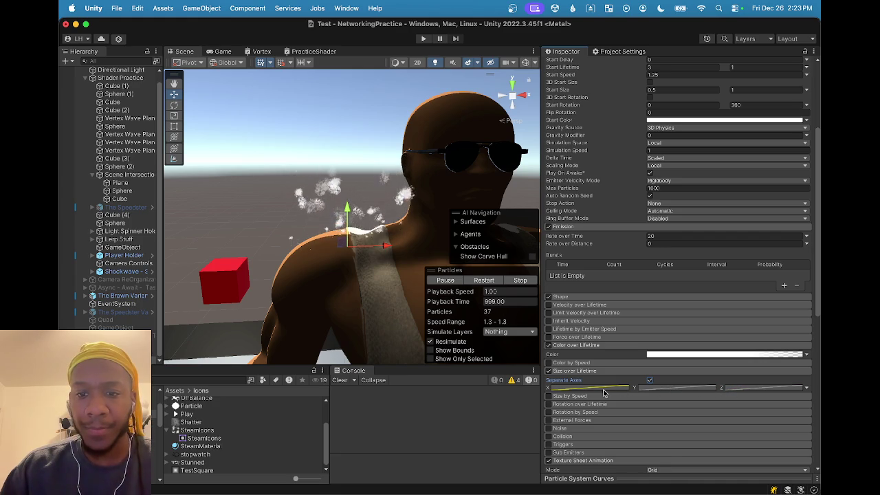
pyautogui.click(667, 392)
pyautogui.click(730, 390)
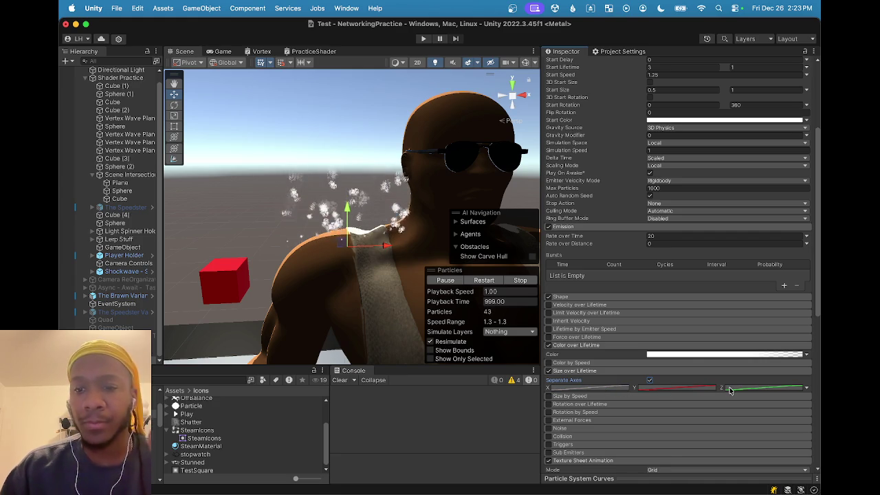
pyautogui.click(649, 380)
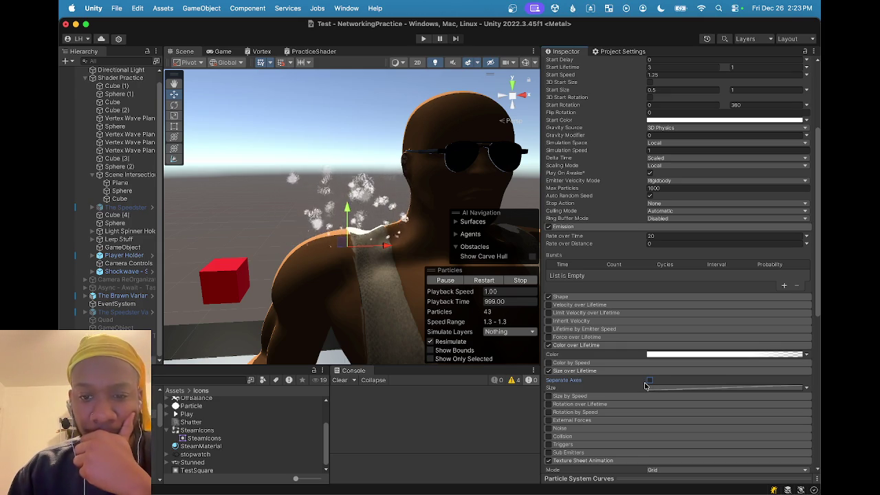
pyautogui.click(549, 371)
pyautogui.click(549, 372)
pyautogui.click(549, 371)
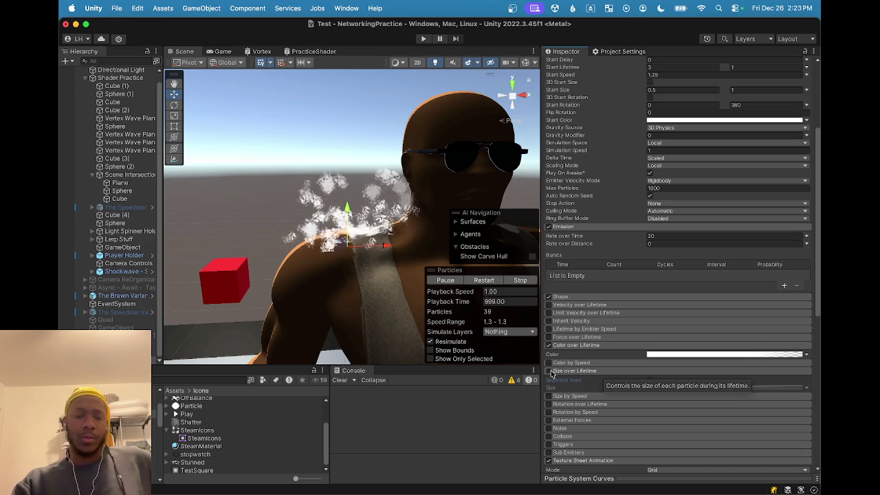
pyautogui.click(550, 372)
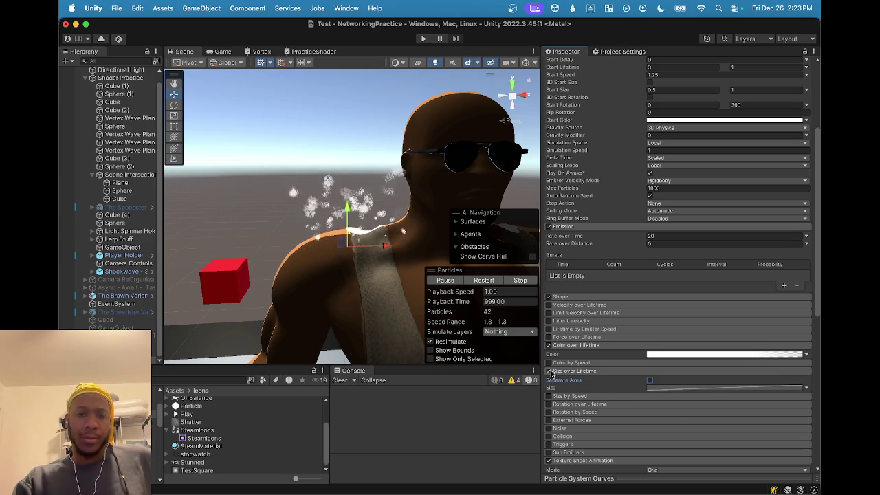
pyautogui.click(704, 387)
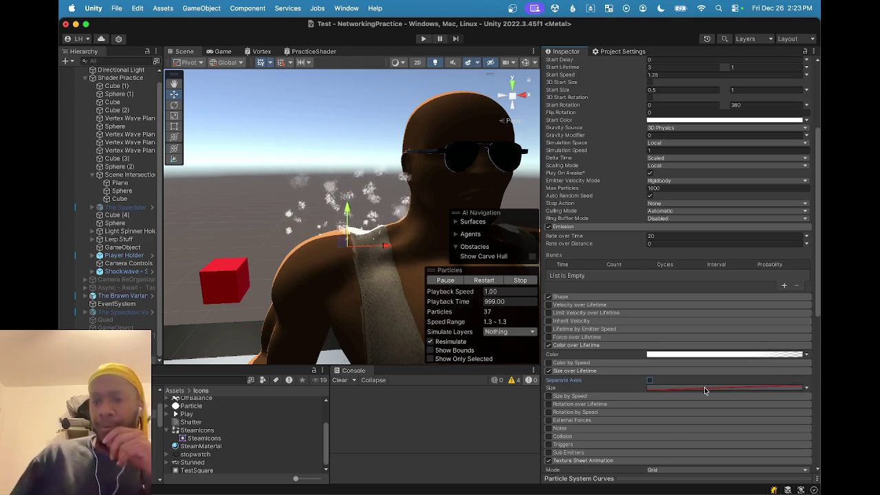
pyautogui.rightClick(704, 388)
pyautogui.click(703, 390)
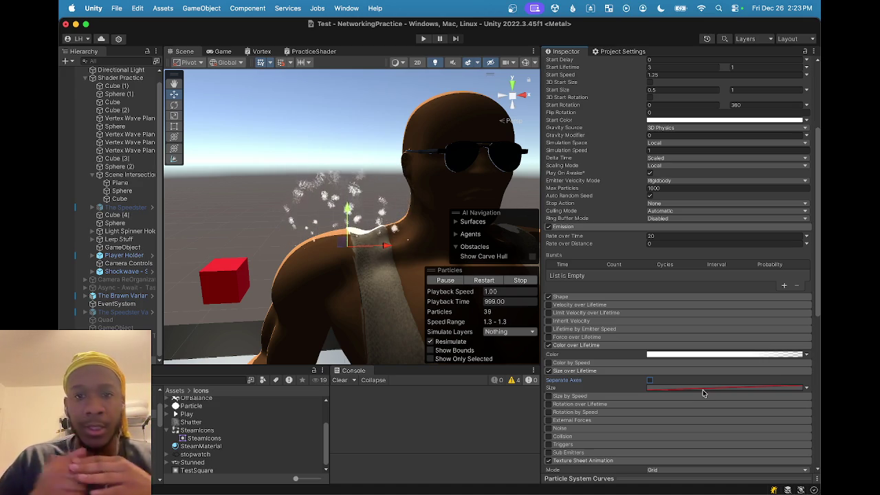
pyautogui.scroll(-10, 702, 392)
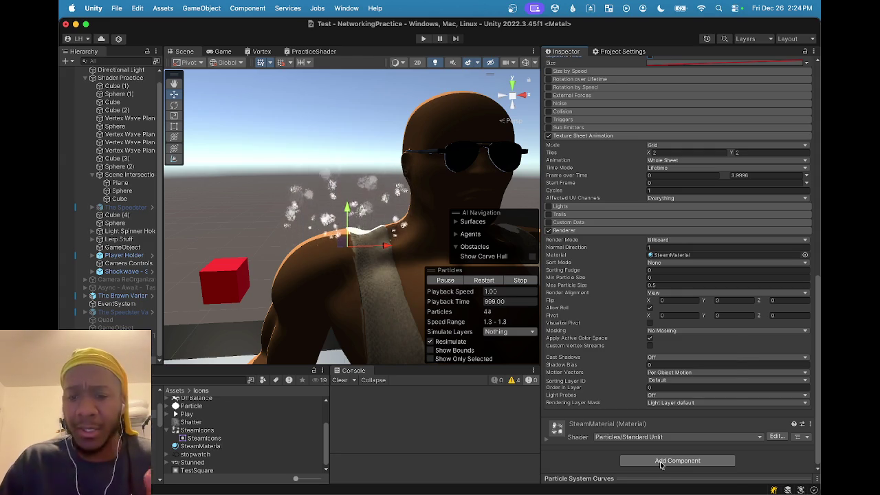
# Add the Curve Move Speed script by searching 'cur' in Add Component
pyautogui.click(660, 465)
pyautogui.write('cur')
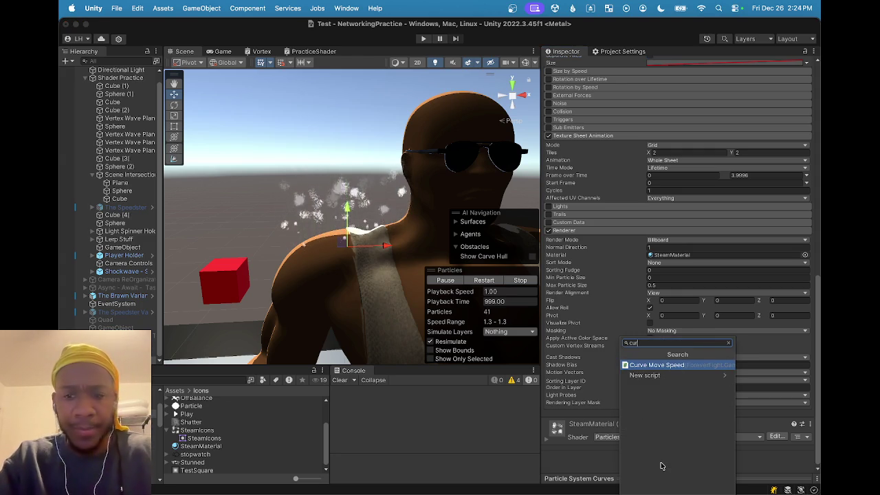
pyautogui.click(670, 365)
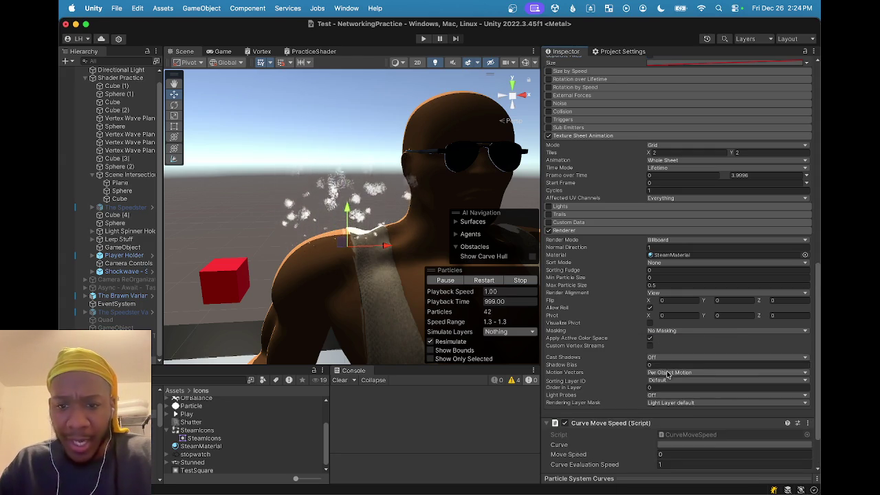
# Give its Curve the linear preset rising from 0 to 1 and edit the first key
pyautogui.click(691, 389)
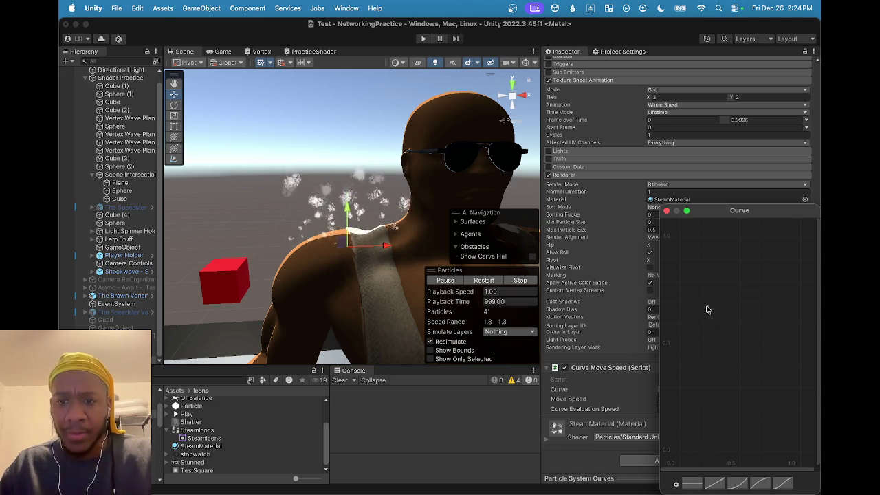
pyautogui.moveTo(711, 210); pyautogui.dragTo(682, 195)
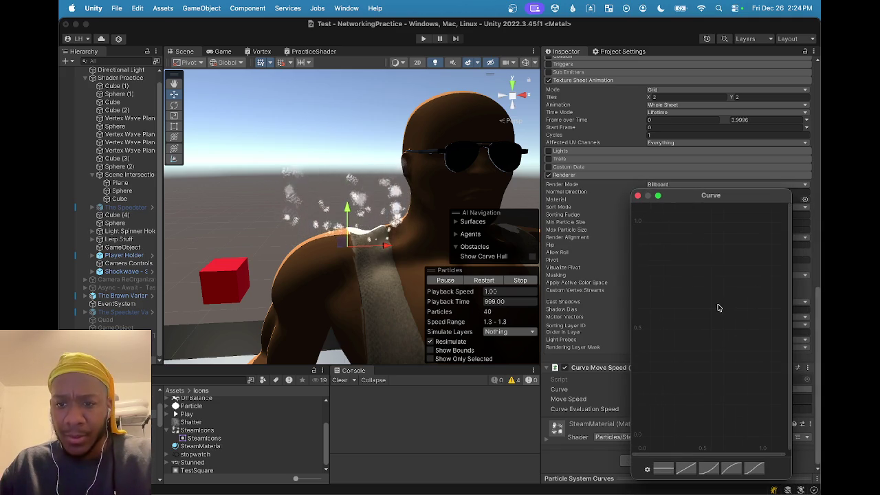
pyautogui.click(684, 468)
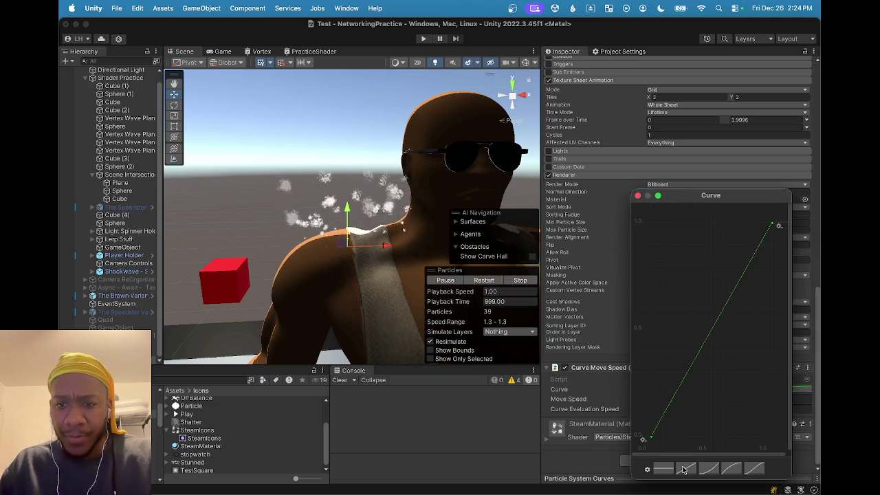
pyautogui.rightClick(652, 439)
pyautogui.click(683, 377)
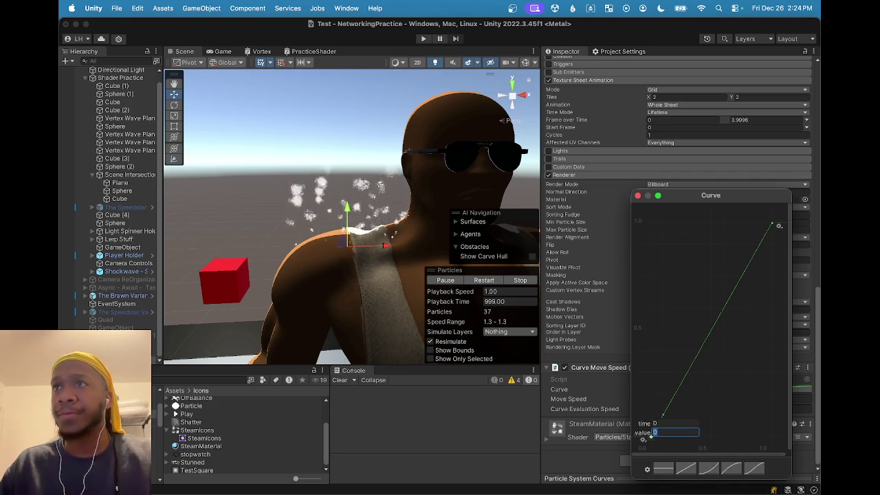
pyautogui.click(341, 240)
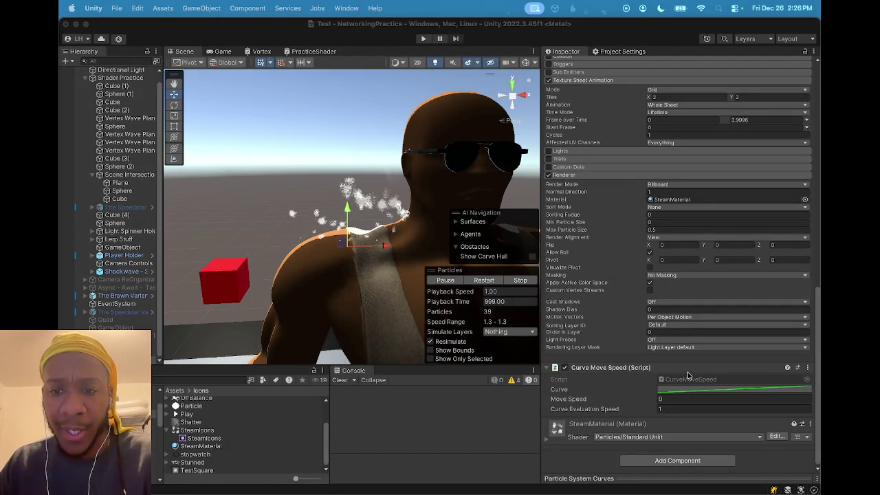
# Reopen the Curve Move Speed curve in the Curve editor
pyautogui.click(697, 389)
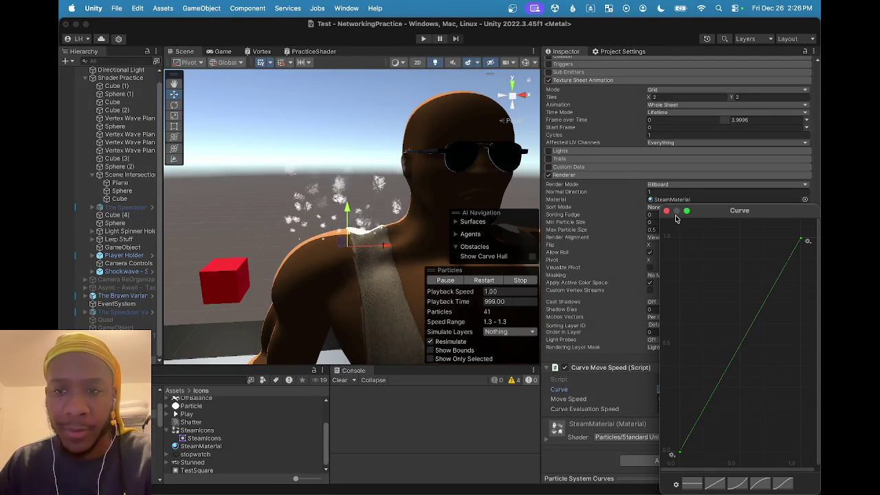
# Set the curve's first key value to 1
pyautogui.click(666, 210)
pyautogui.scroll(5, 669, 206)
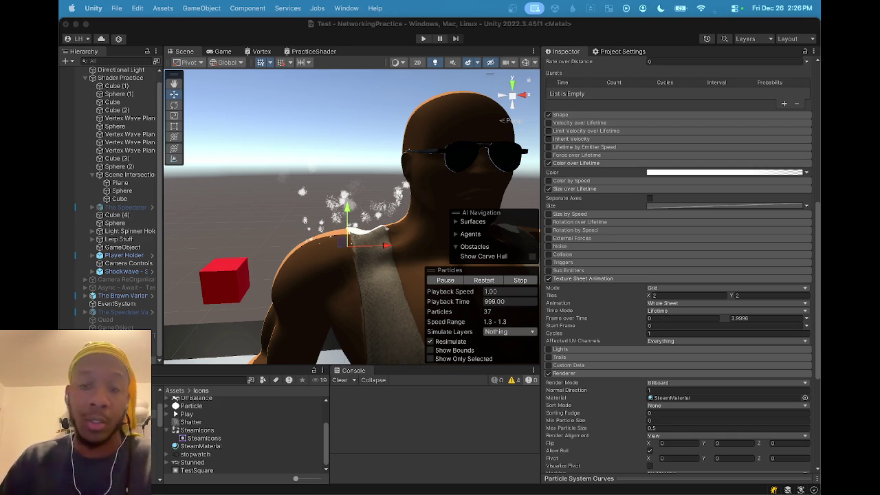
pyautogui.scroll(-5, 642, 354)
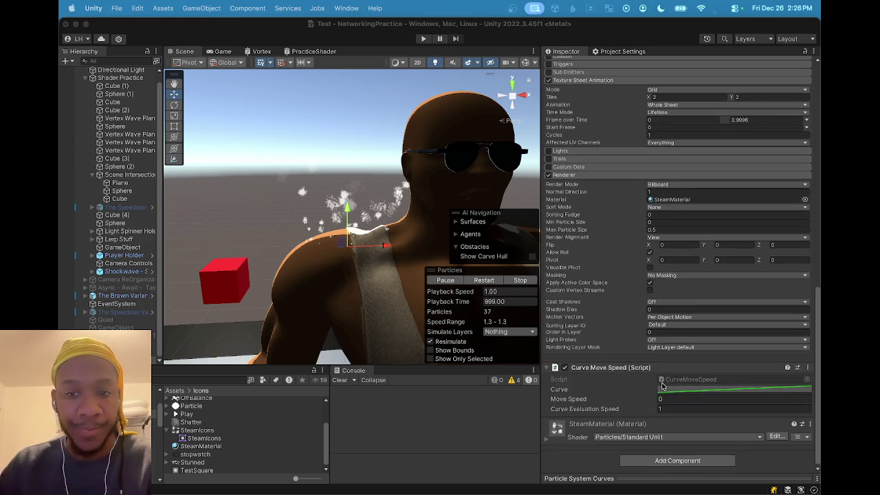
pyautogui.click(684, 389)
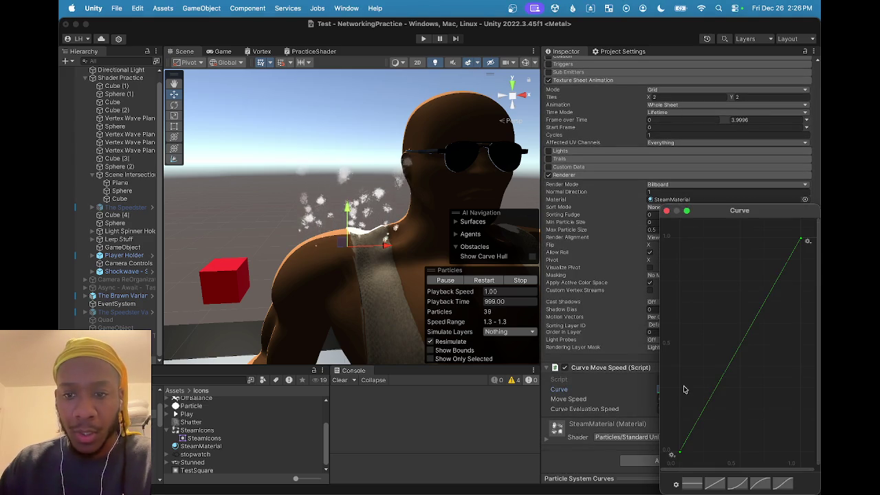
pyautogui.rightClick(681, 453)
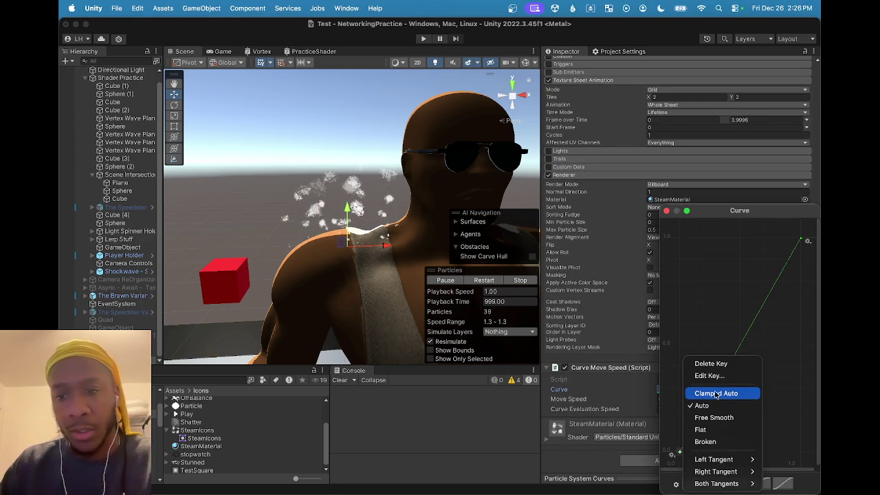
pyautogui.click(709, 376)
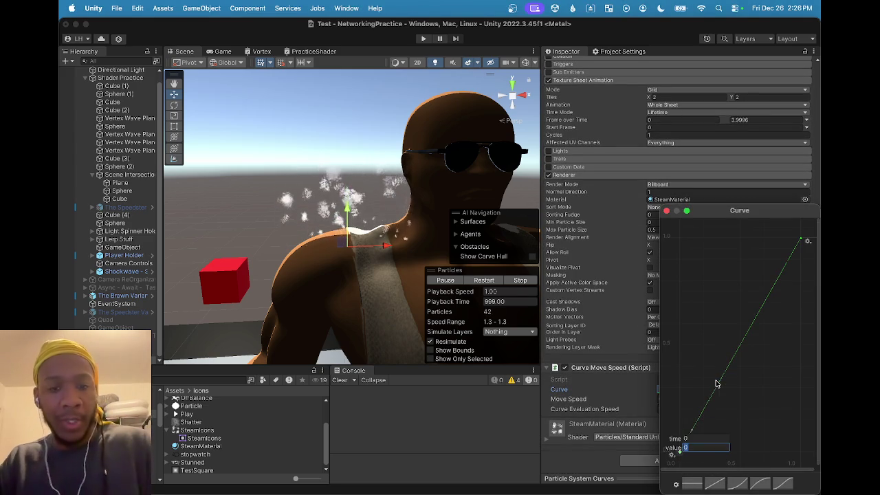
pyautogui.write('1')
pyautogui.press('Return')
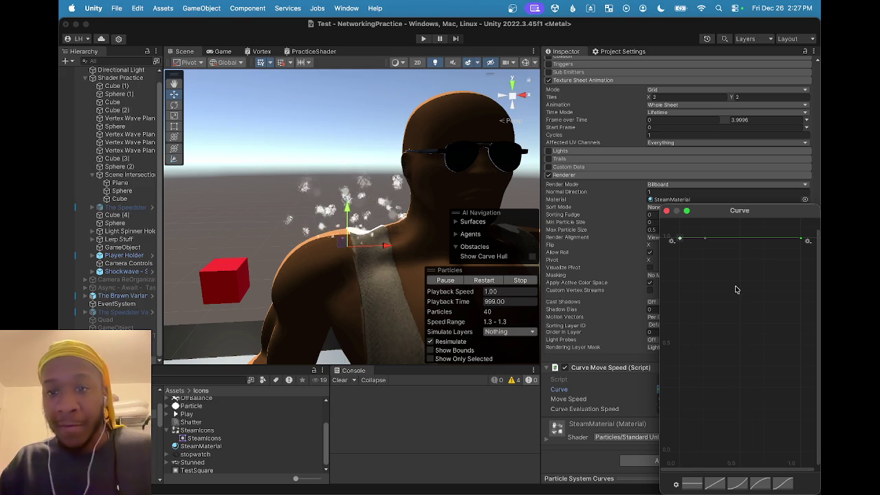
# Set the curve's end key value to 2 and close the curve editor
pyautogui.press('a')
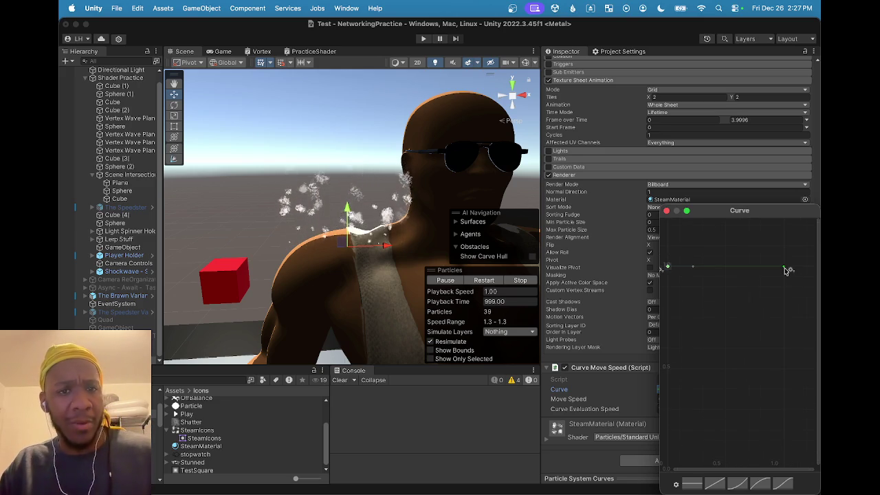
pyautogui.rightClick(784, 267)
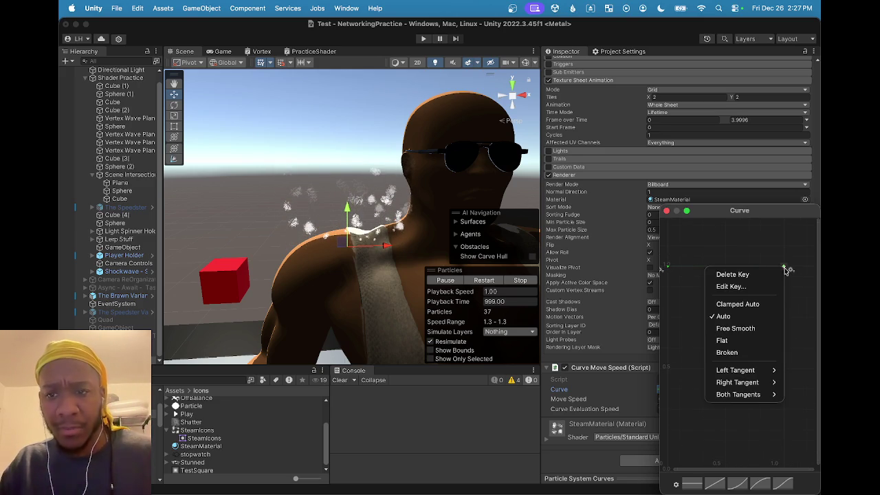
pyautogui.click(736, 291)
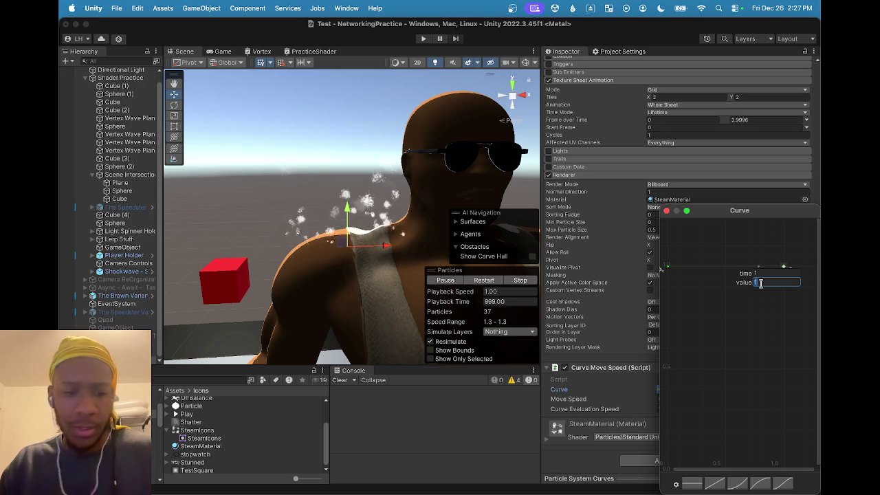
pyautogui.write('2')
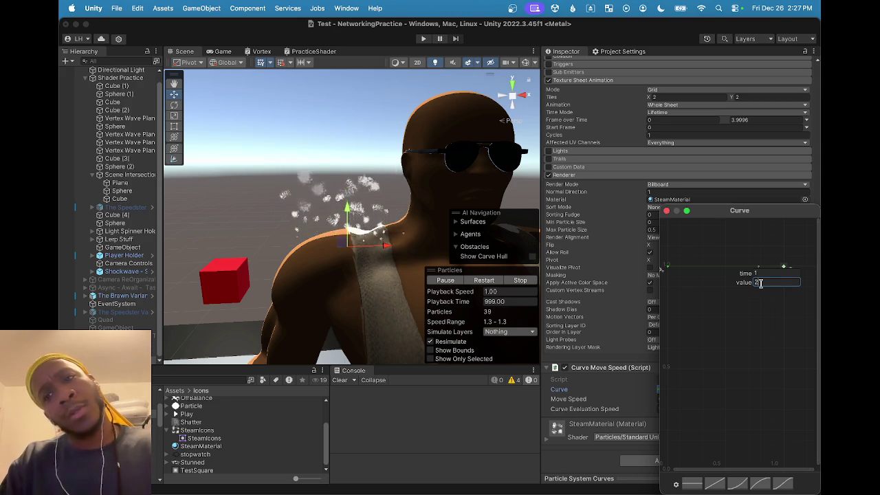
pyautogui.press('Return')
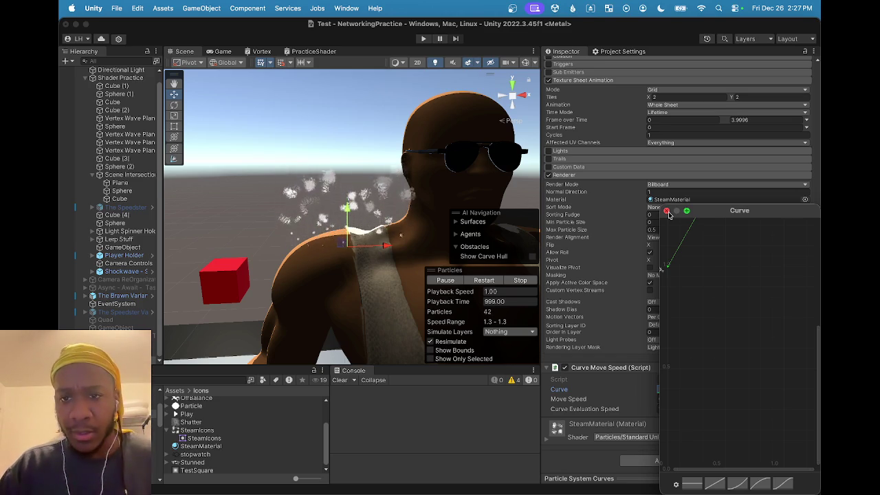
pyautogui.click(668, 212)
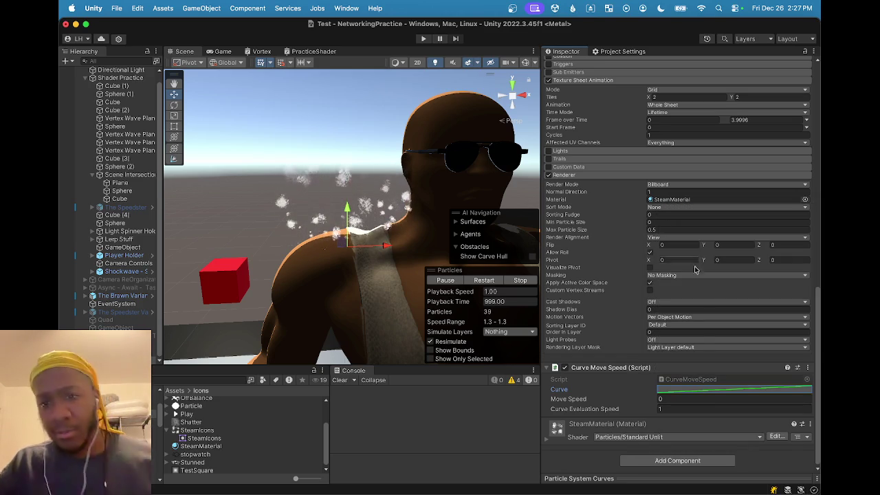
pyautogui.rightClick(720, 393)
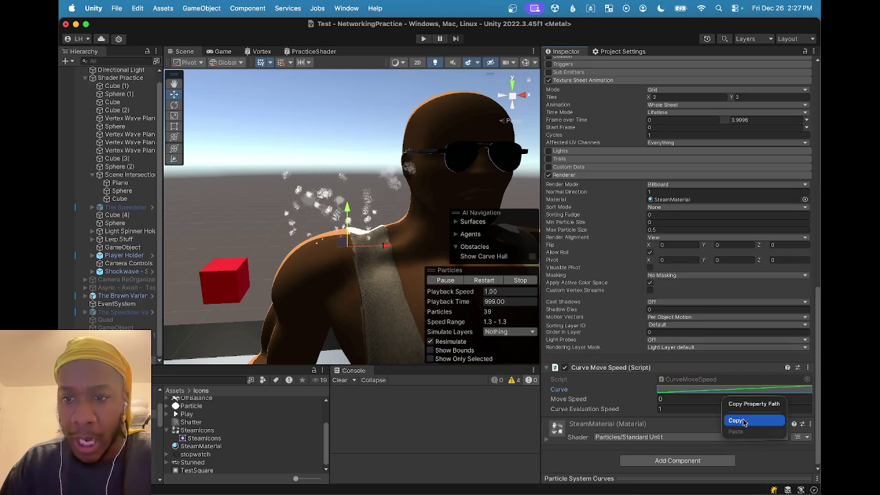
pyautogui.click(742, 419)
pyautogui.scroll(5, 670, 252)
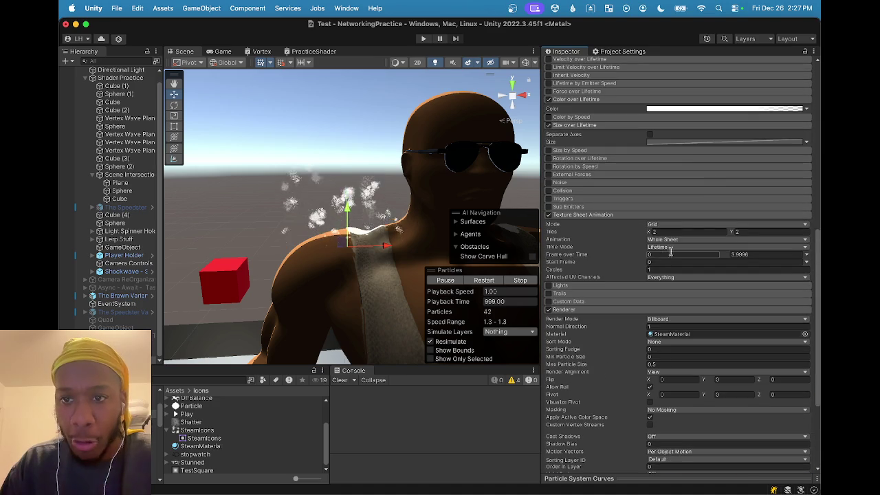
pyautogui.rightClick(679, 141)
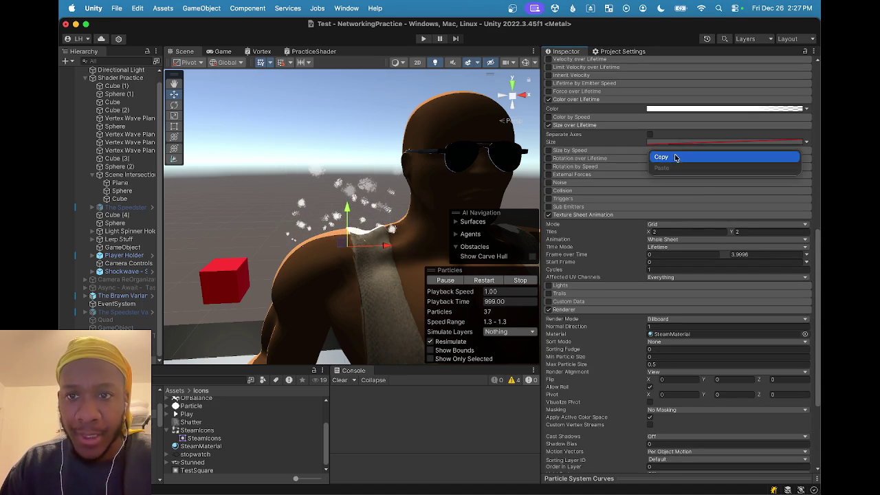
pyautogui.click(622, 141)
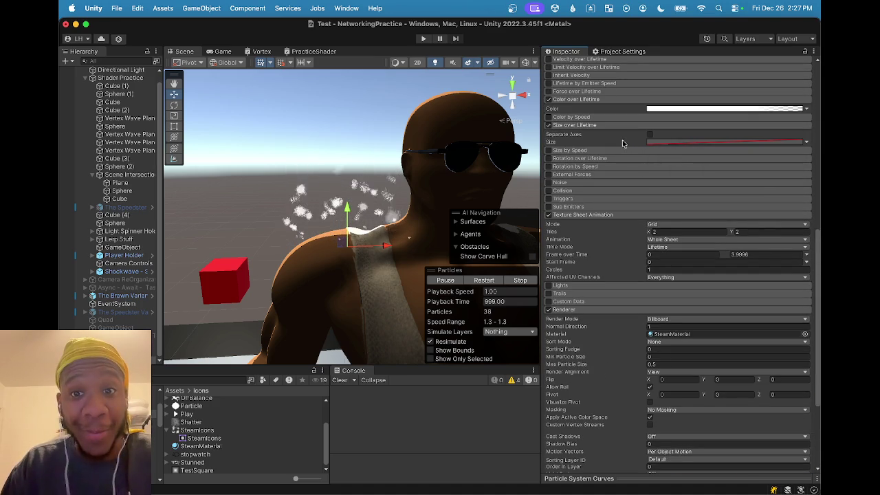
pyautogui.rightClick(704, 144)
pyautogui.click(661, 157)
pyautogui.scroll(-5, 663, 252)
pyautogui.rightClick(694, 407)
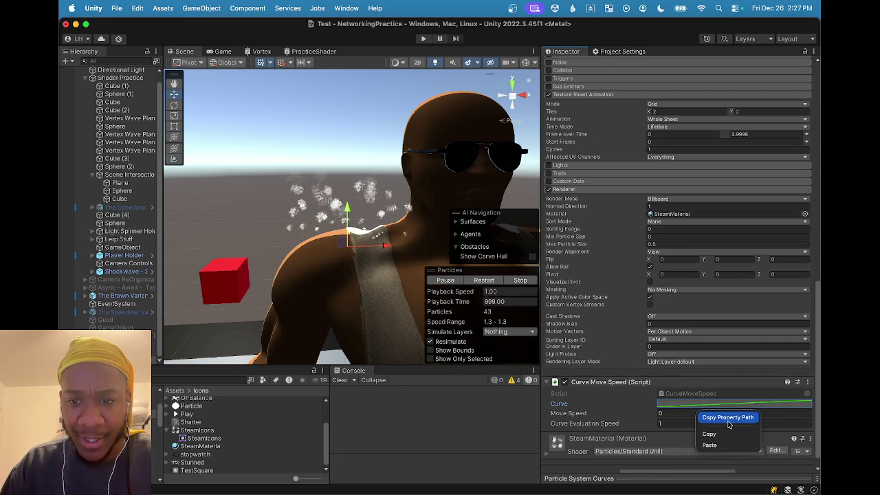
pyautogui.click(713, 438)
pyautogui.scroll(3, 649, 138)
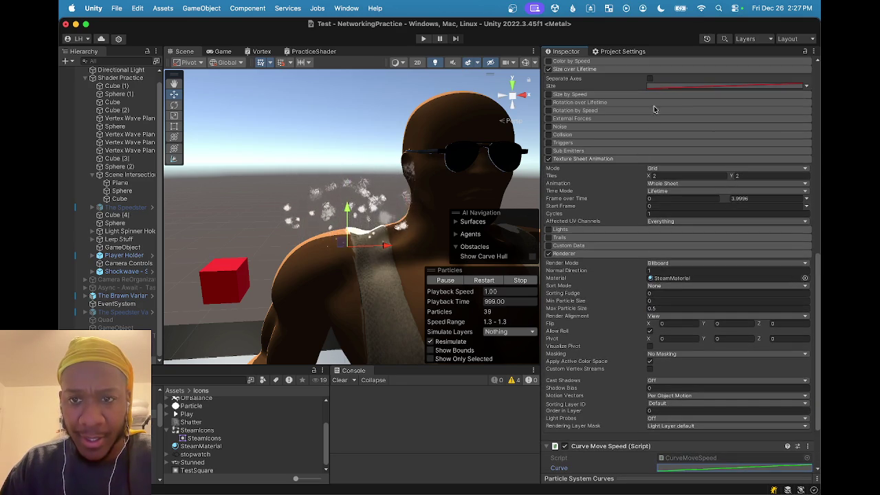
pyautogui.rightClick(650, 89)
pyautogui.click(635, 90)
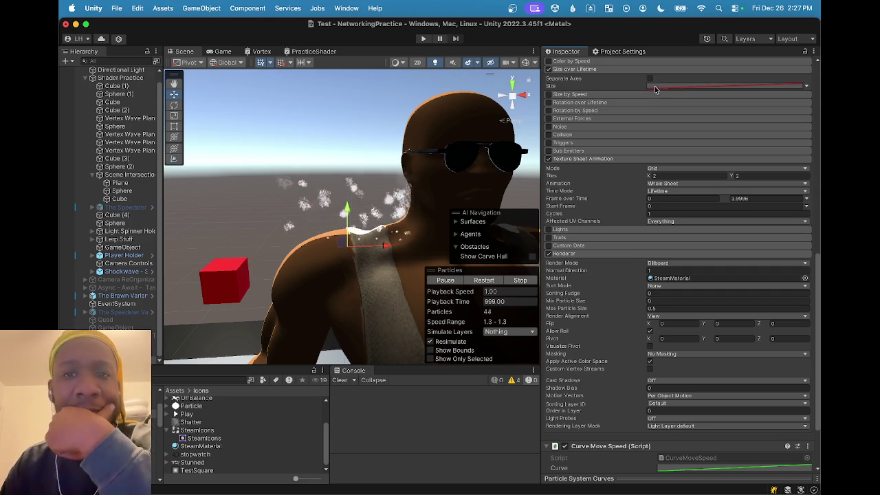
pyautogui.click(659, 87)
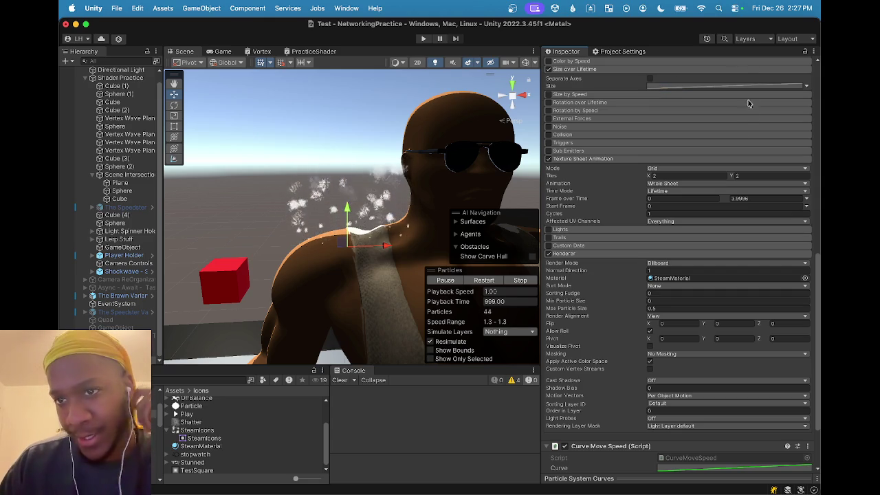
pyautogui.scroll(4, 748, 93)
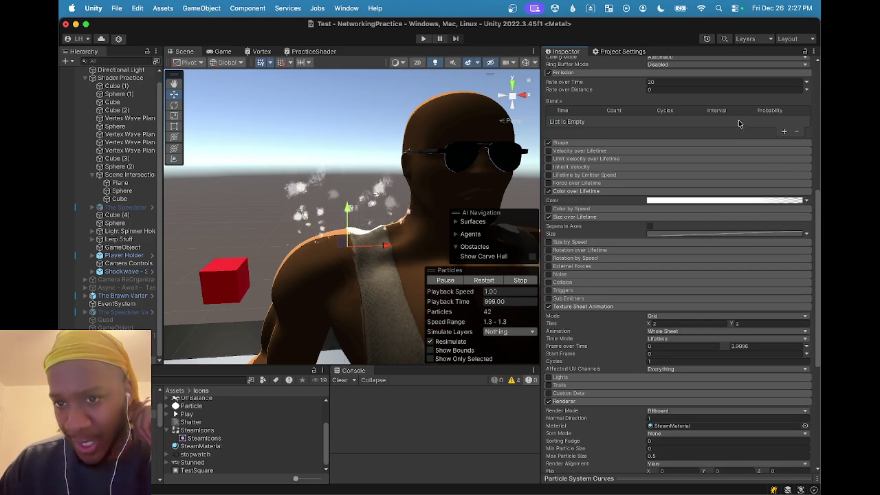
pyautogui.rightClick(731, 234)
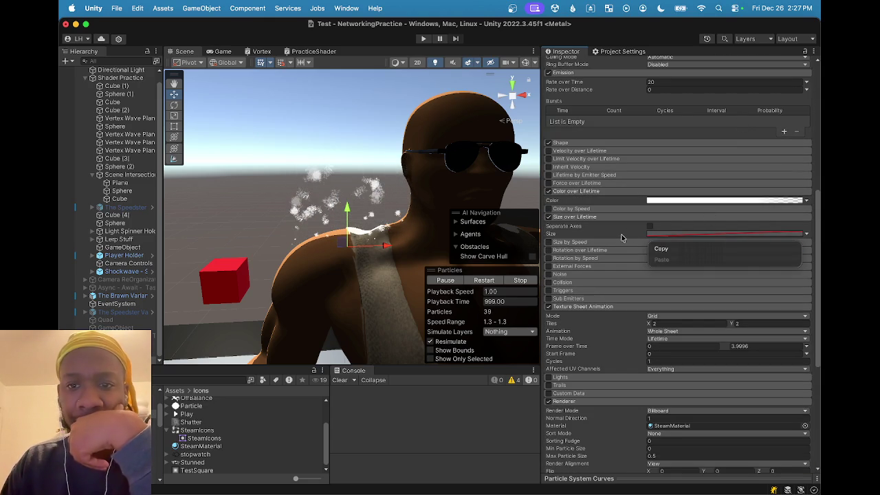
pyautogui.click(662, 250)
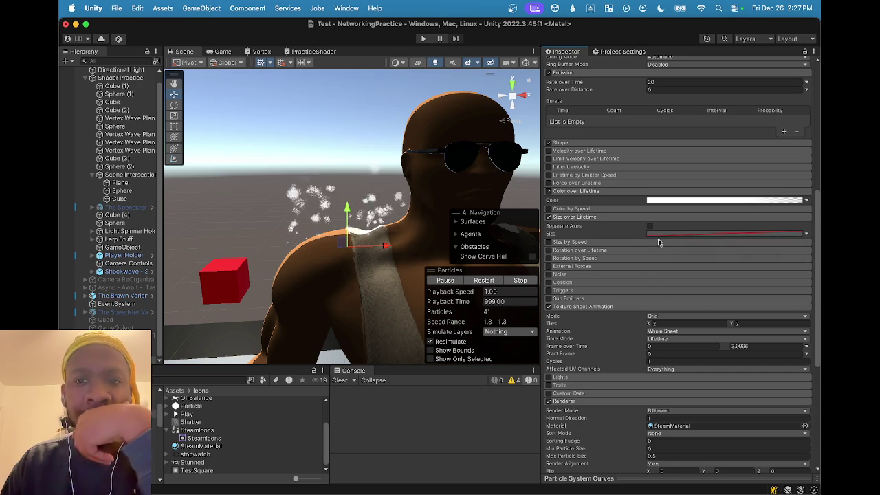
pyautogui.click(660, 237)
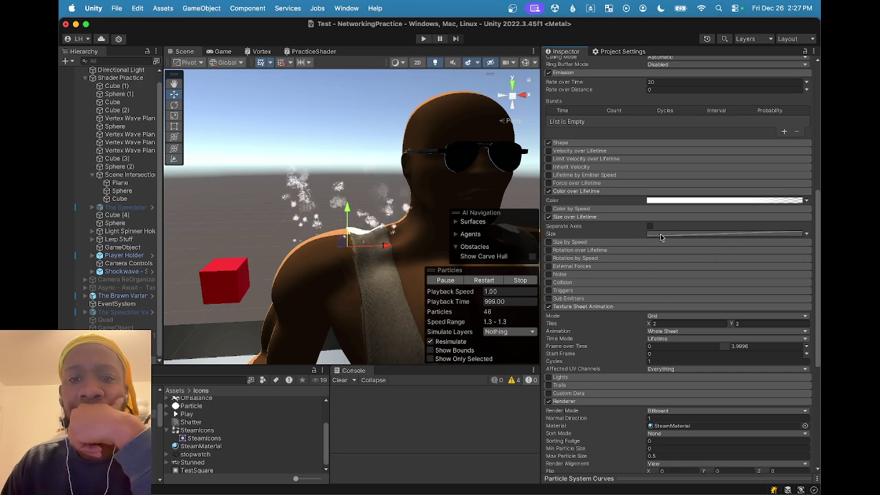
pyautogui.scroll(-5, 660, 237)
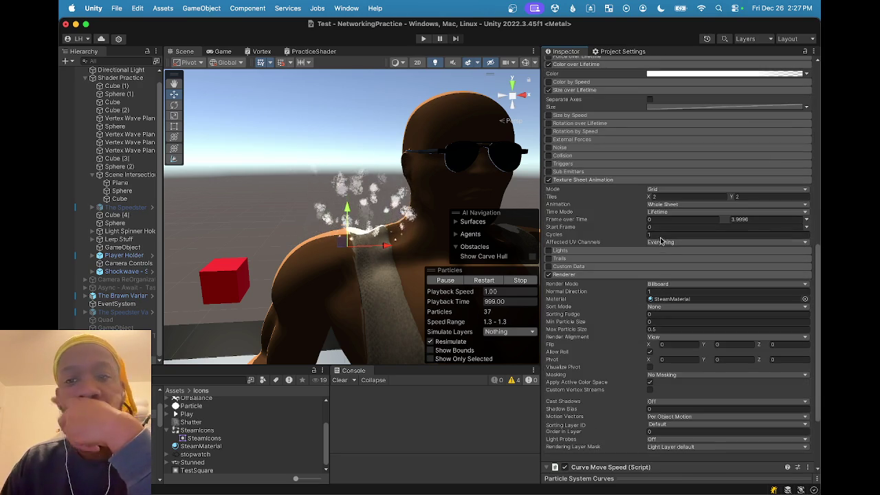
pyautogui.scroll(-3, 666, 257)
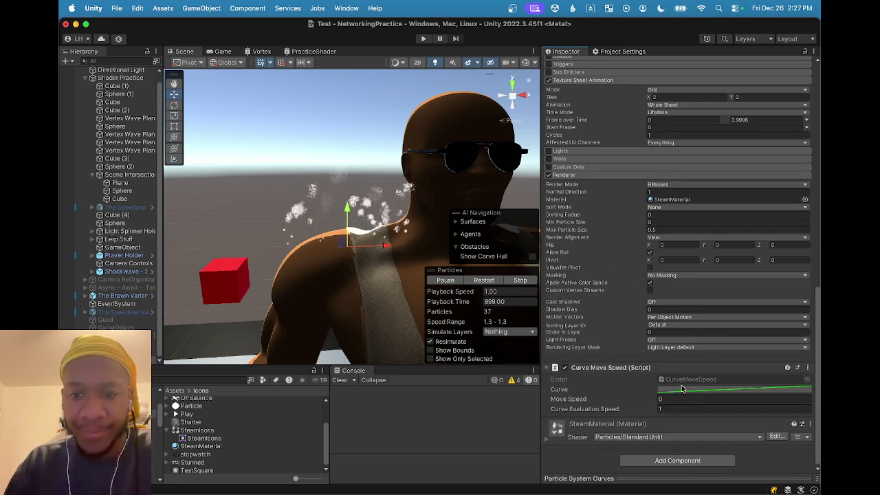
pyautogui.click(685, 388)
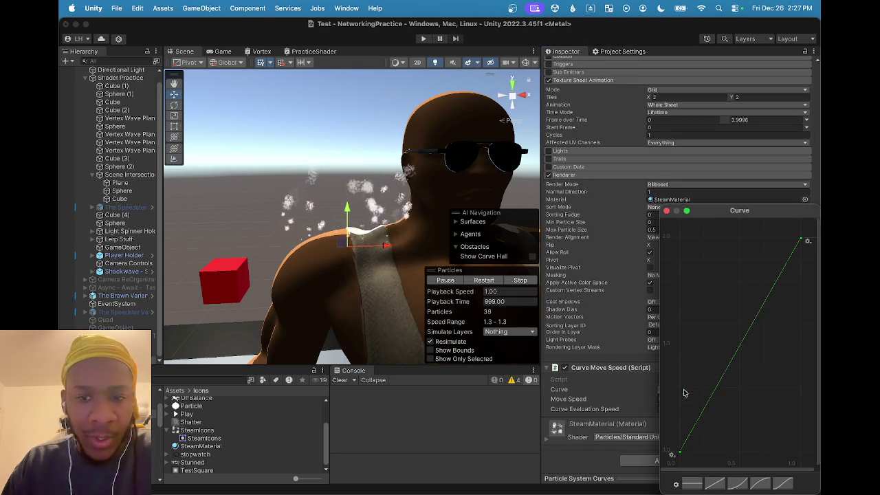
pyautogui.click(666, 211)
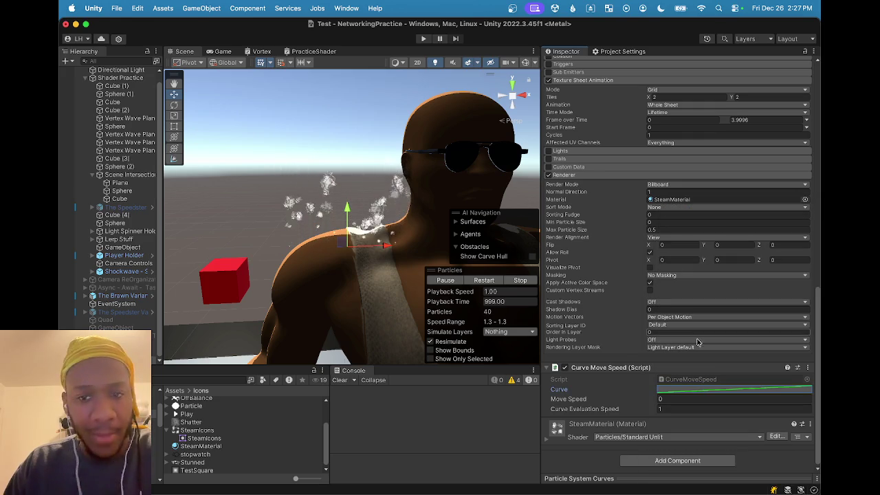
pyautogui.rightClick(711, 392)
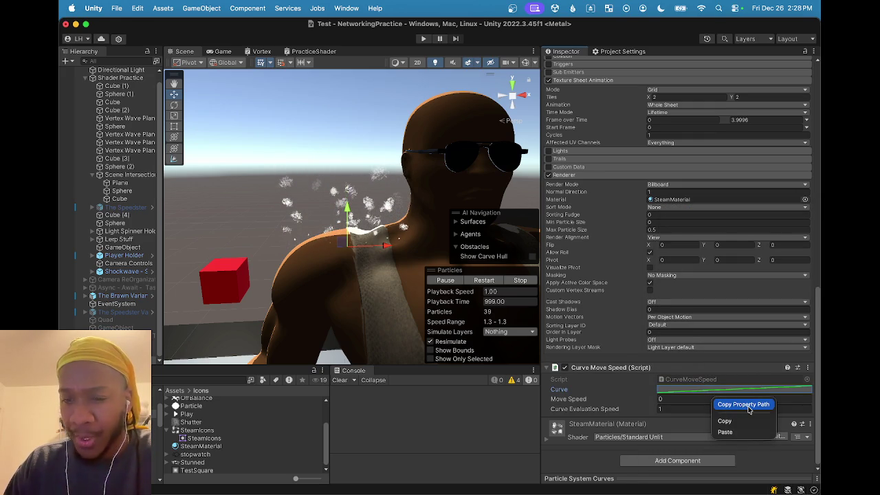
pyautogui.click(733, 387)
pyautogui.scroll(5, 687, 302)
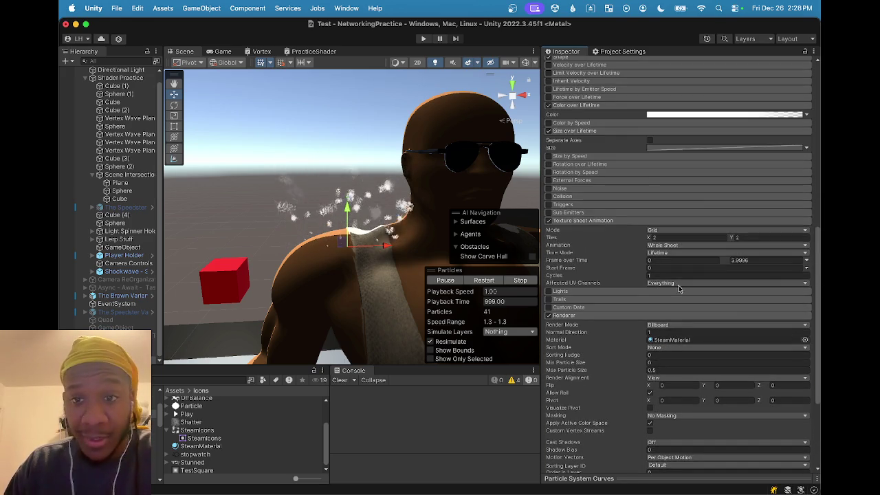
pyautogui.rightClick(657, 184)
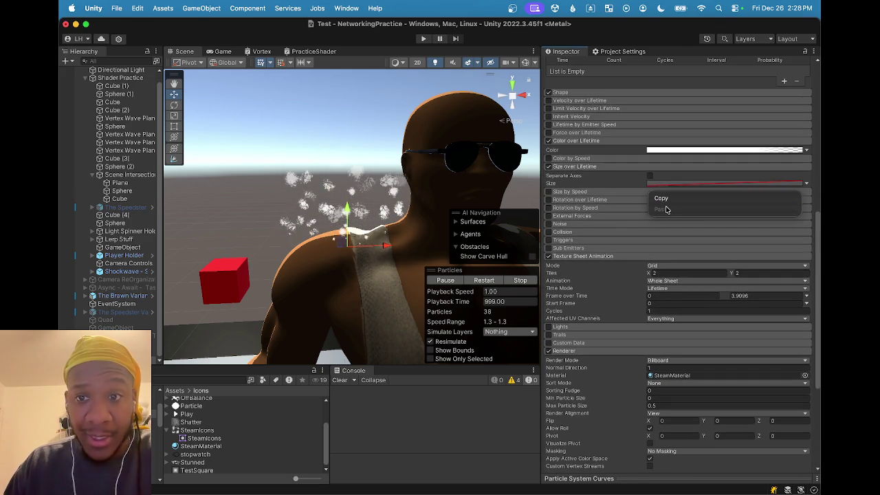
pyautogui.click(622, 183)
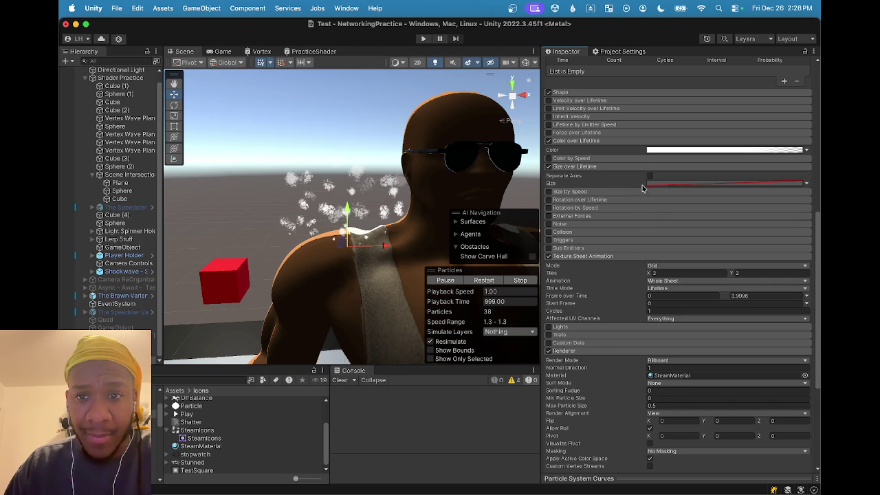
pyautogui.scroll(-5, 658, 188)
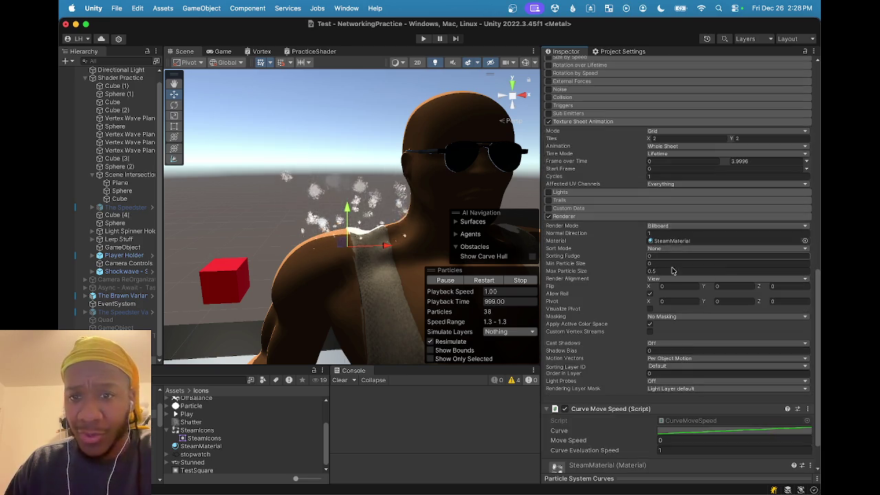
pyautogui.rightClick(694, 431)
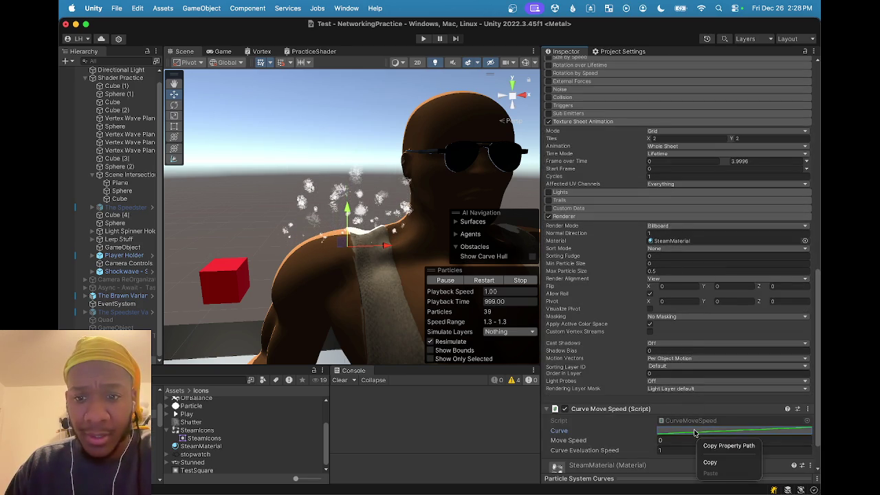
pyautogui.click(711, 462)
pyautogui.scroll(5, 689, 143)
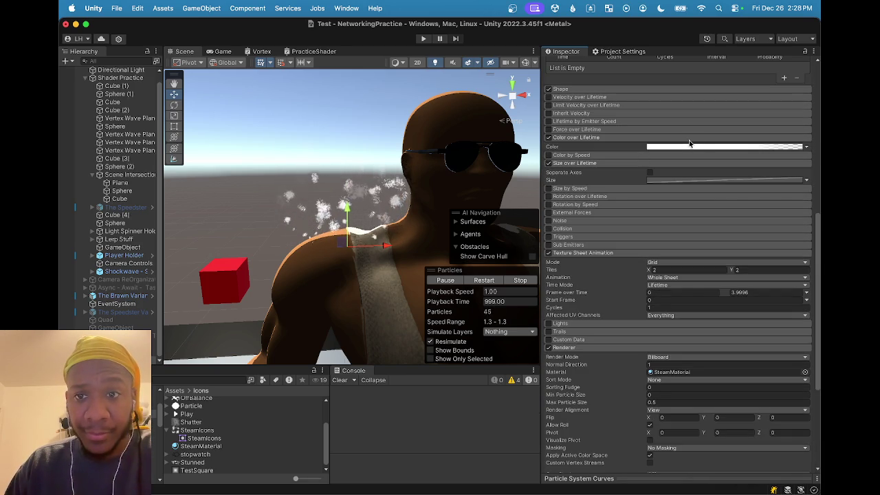
pyautogui.click(718, 180)
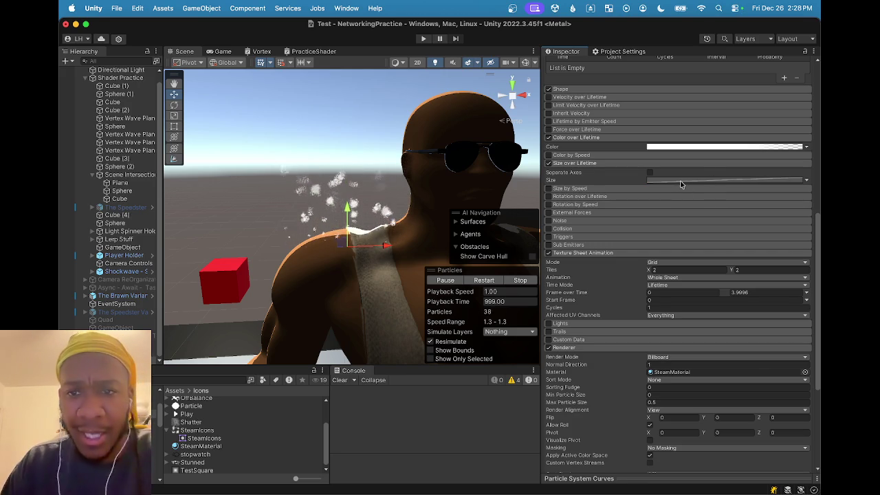
# Expand Size by Speed, keep its Size as a Curve, and check the curve's copy/paste menu
pyautogui.click(752, 186)
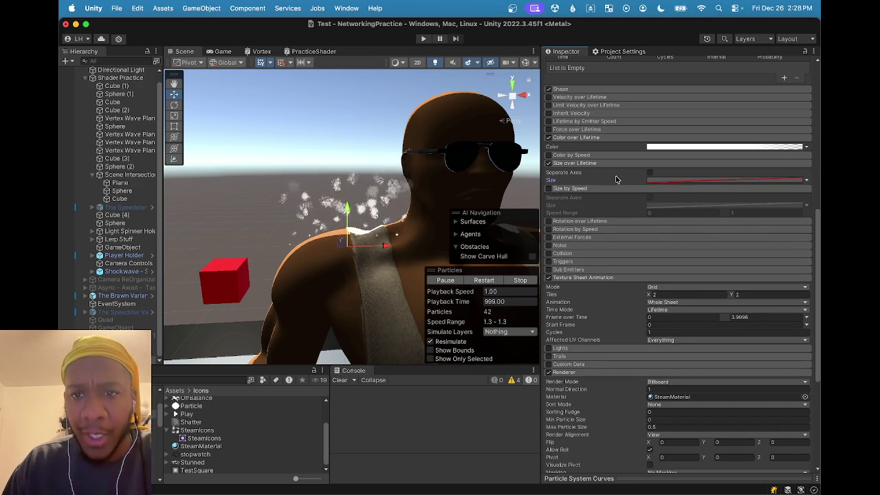
pyautogui.click(807, 180)
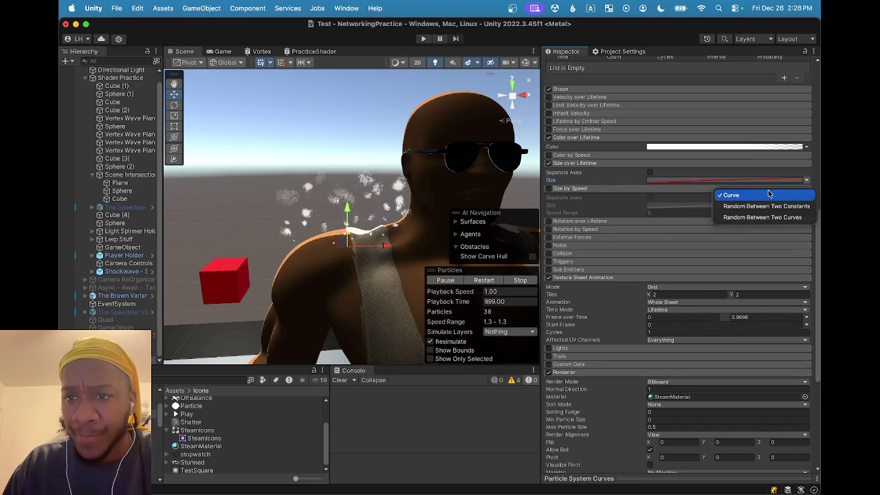
pyautogui.click(742, 182)
pyautogui.rightClick(706, 181)
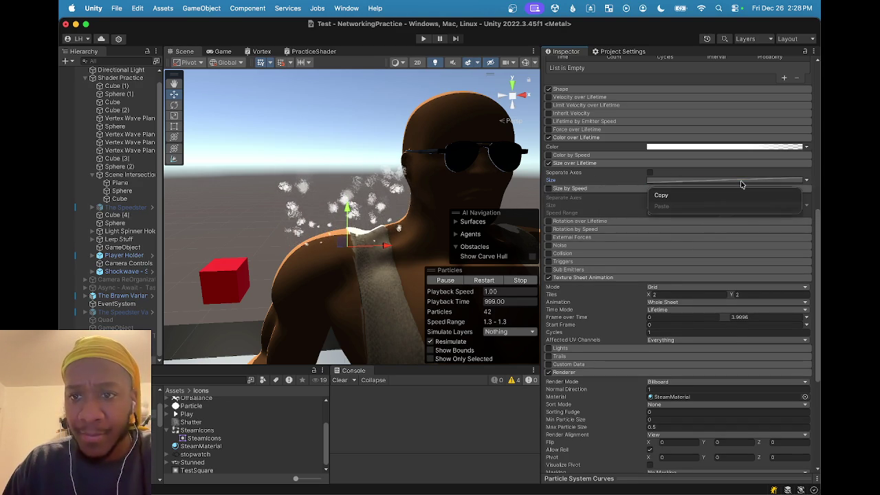
pyautogui.click(701, 178)
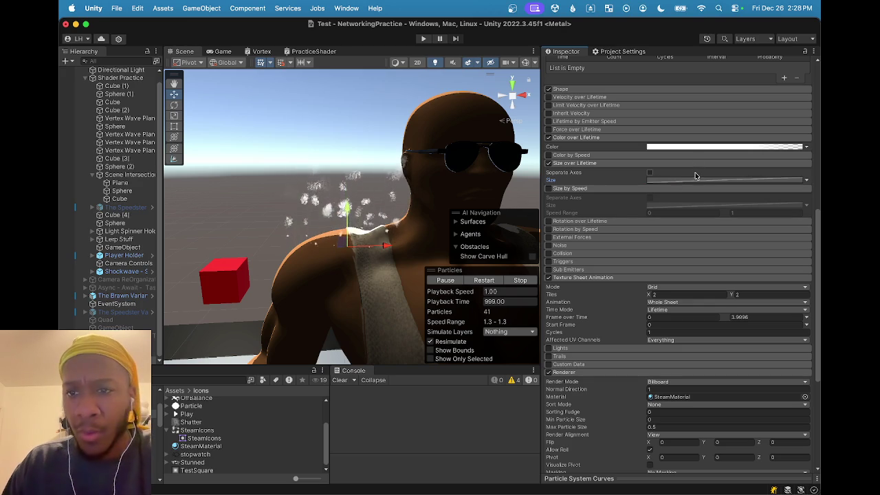
pyautogui.rightClick(696, 180)
pyautogui.click(693, 183)
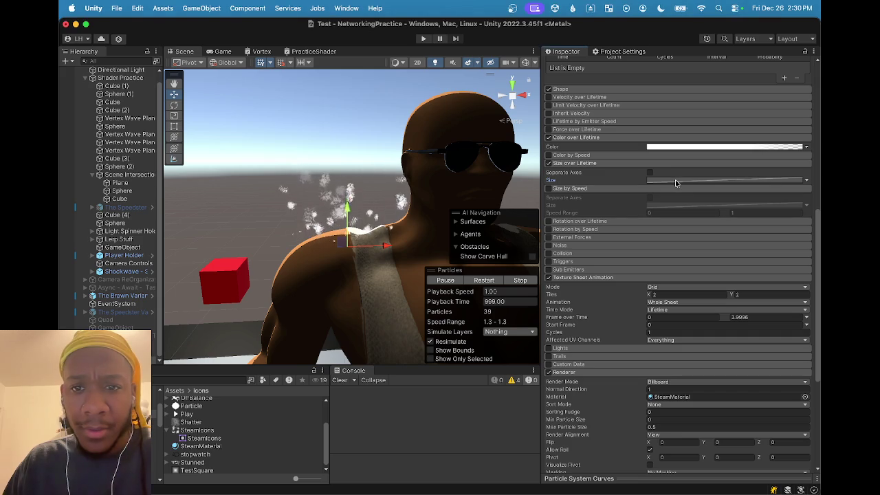
pyautogui.click(674, 180)
# Remove the Curve Move Speed component from the steam particle system
pyautogui.scroll(-5, 674, 180)
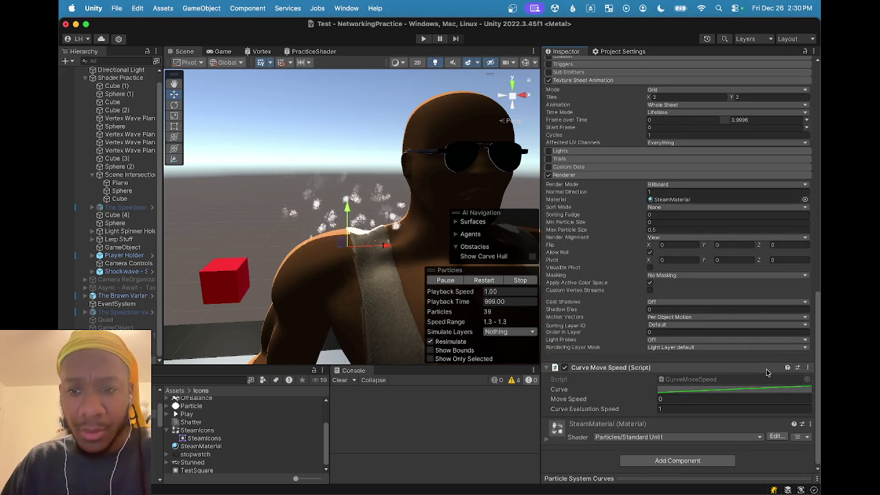
pyautogui.click(807, 368)
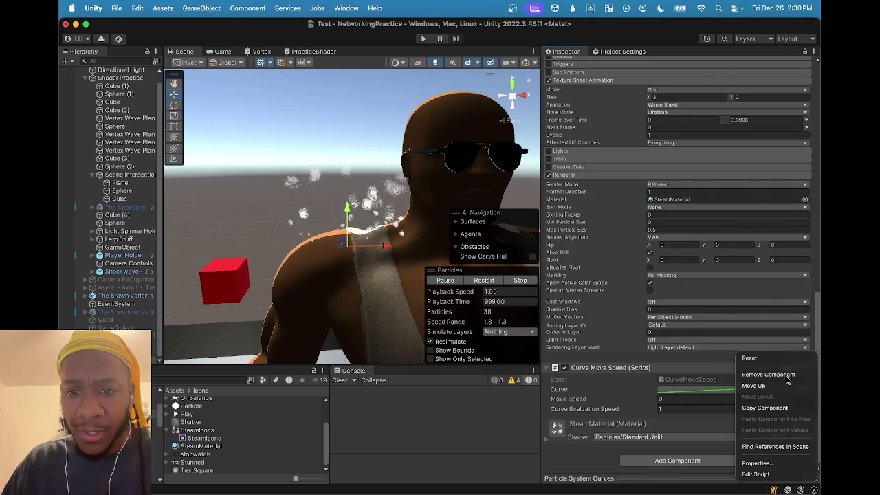
pyautogui.click(775, 374)
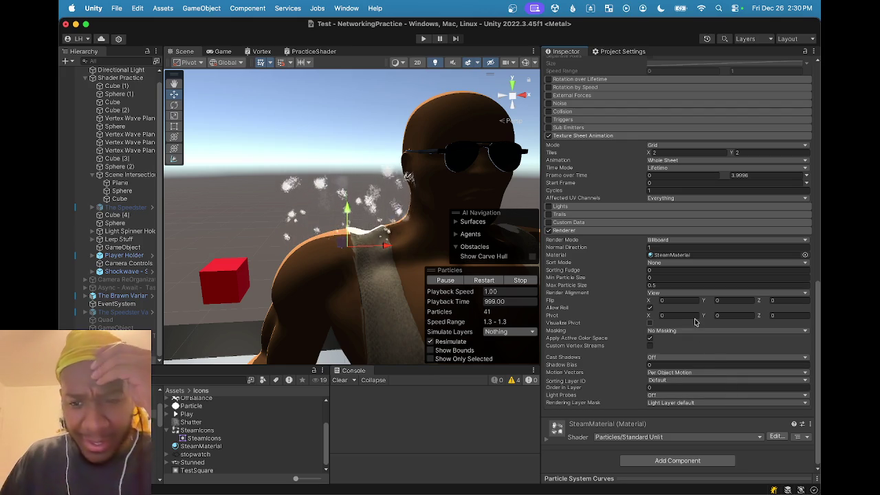
# Expand the SteamMaterial settings, then switch to the browser's forum thread
pyautogui.click(548, 440)
pyautogui.scroll(-5, 563, 426)
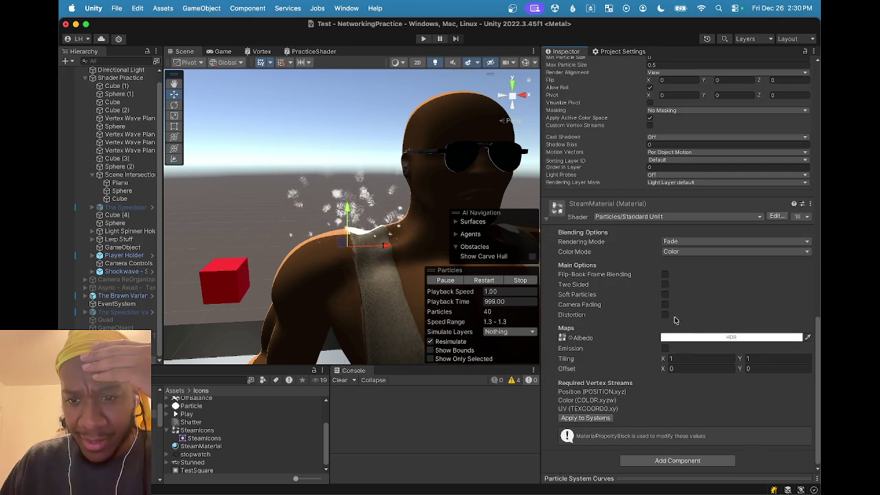
pyautogui.scroll(2, 673, 307)
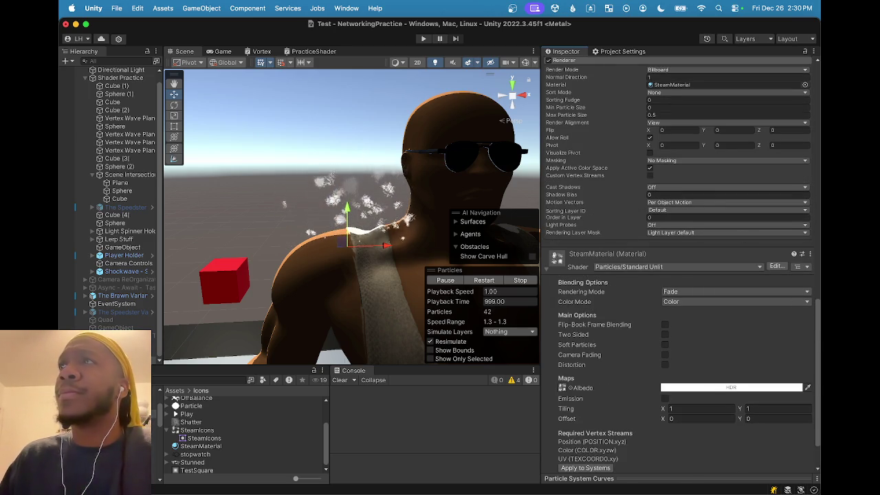
pyautogui.press('super+Tab')
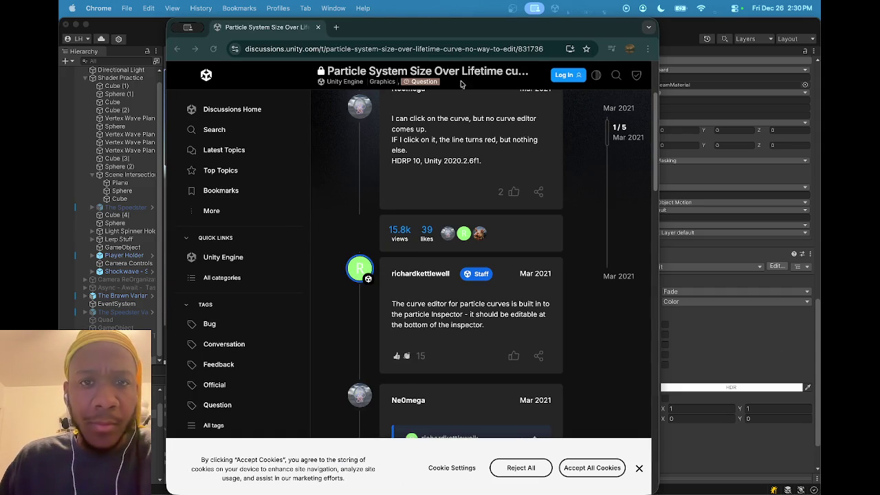
# Maximize Chrome and read the thread, highlighting replies on the curve editor and the Inspector's bottom bar
pyautogui.doubleClick(440, 31)
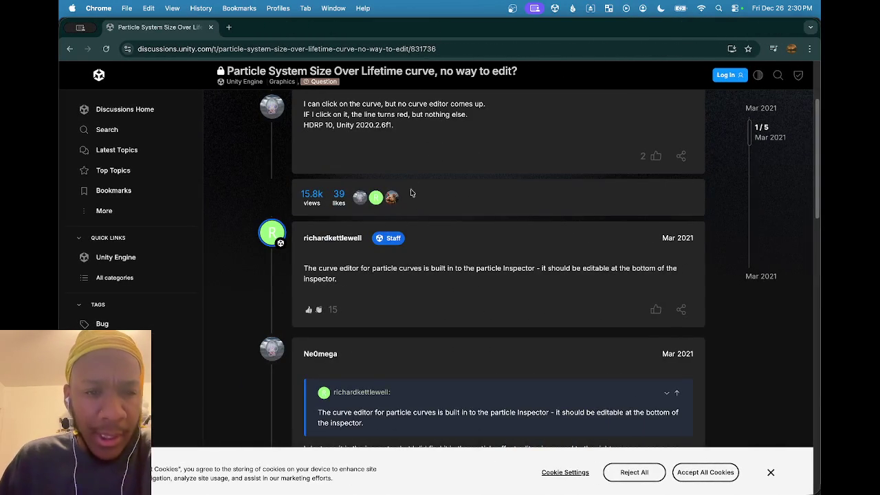
pyautogui.moveTo(351, 269)
pyautogui.mouseDown()
pyautogui.moveTo(459, 268)
pyautogui.moveTo(461, 277)
pyautogui.moveTo(461, 269)
pyautogui.moveTo(627, 269)
pyautogui.moveTo(576, 272)
pyautogui.moveTo(589, 277)
pyautogui.mouseUp()
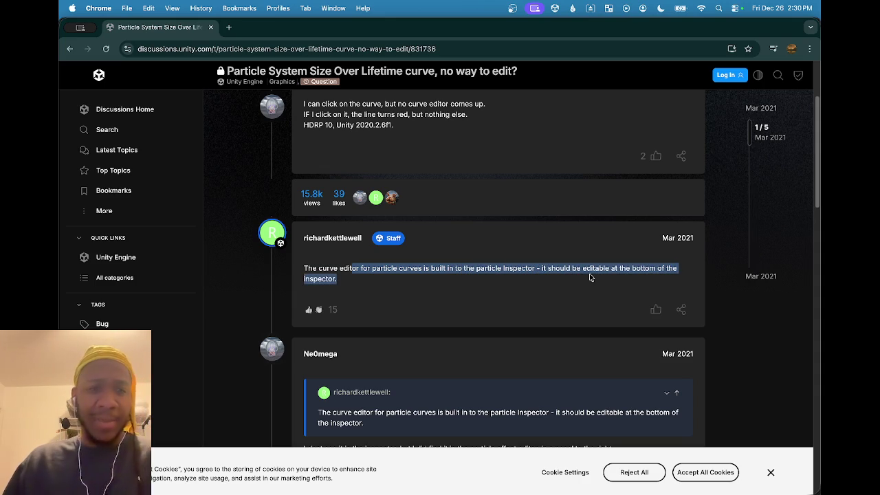
pyautogui.scroll(-3, 576, 279)
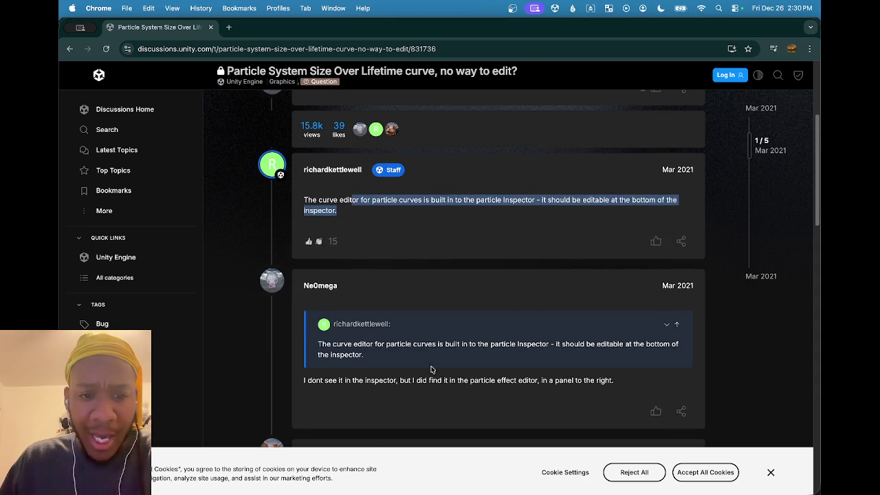
pyautogui.scroll(-1, 420, 363)
pyautogui.moveTo(400, 365)
pyautogui.mouseDown()
pyautogui.moveTo(521, 375)
pyautogui.moveTo(617, 369)
pyautogui.mouseUp()
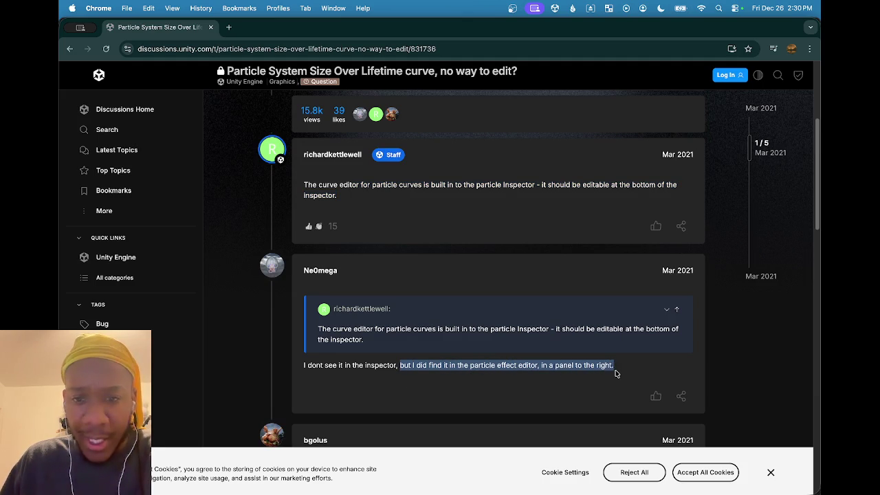
pyautogui.scroll(-5, 463, 352)
pyautogui.scroll(-5, 463, 352)
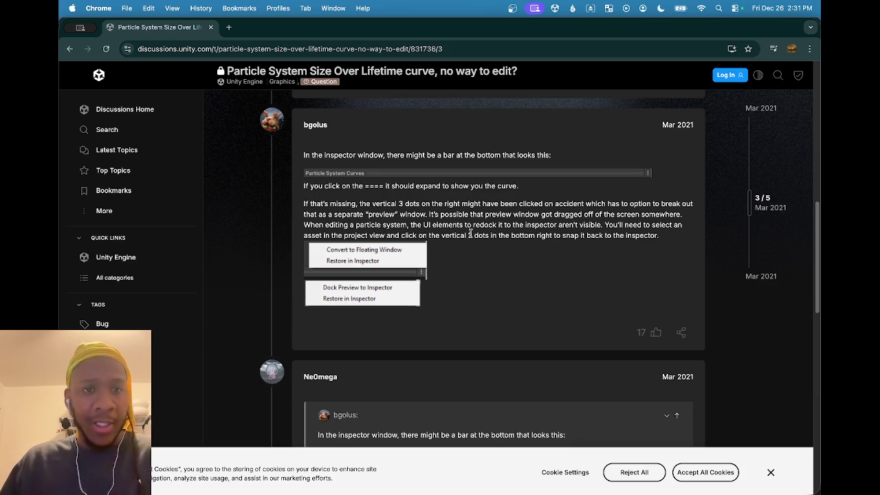
pyautogui.moveTo(311, 155); pyautogui.dragTo(553, 162)
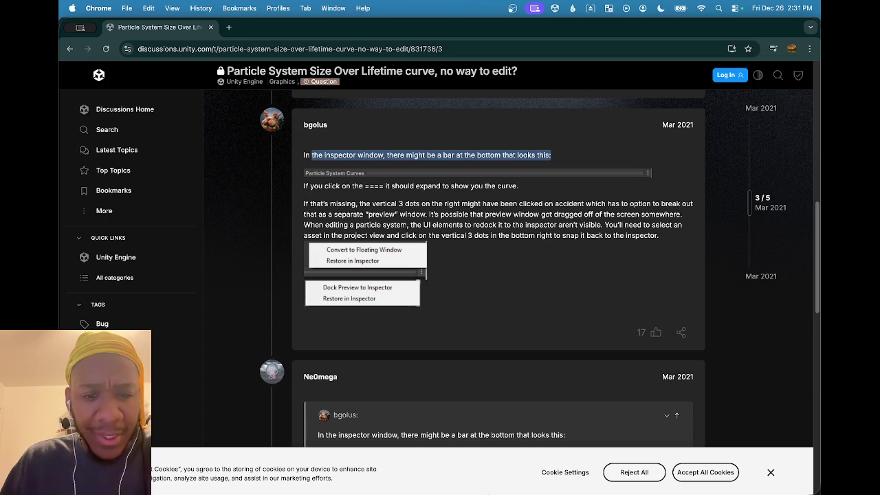
pyautogui.click(461, 473)
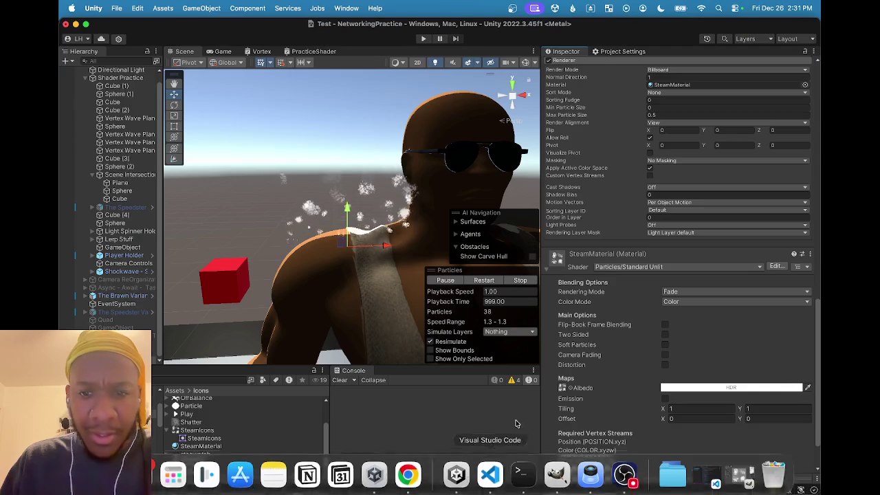
# Expand the Particle System Curves panel at the bottom of the steam's Inspector
pyautogui.scroll(2, 646, 255)
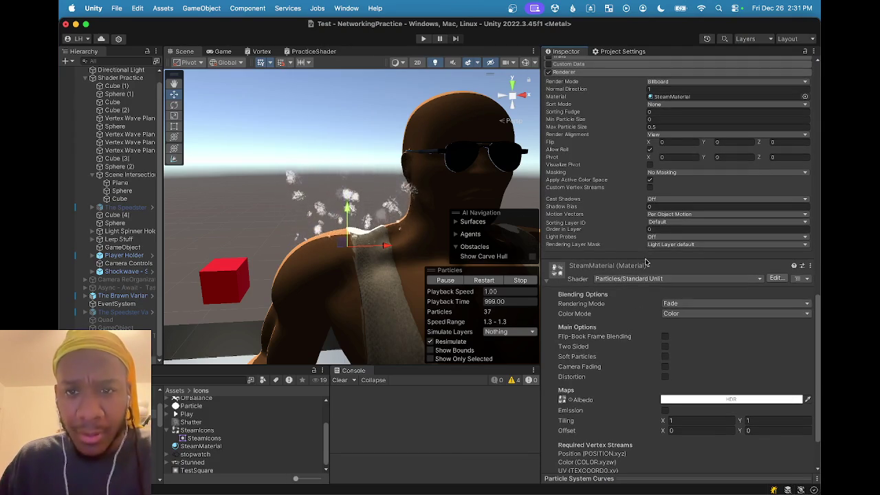
pyautogui.scroll(-3, 649, 303)
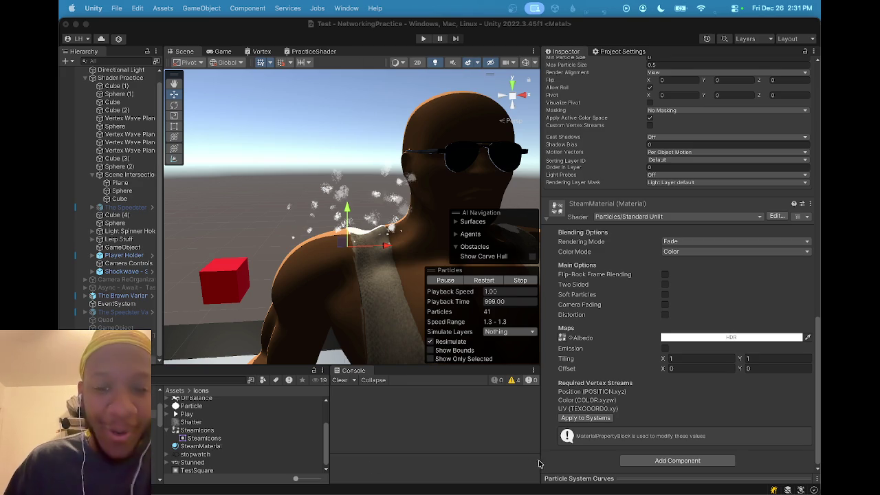
pyautogui.click(628, 481)
# Select the Size over Lifetime curve and raise its first key to about 0.86
pyautogui.scroll(-3, 622, 388)
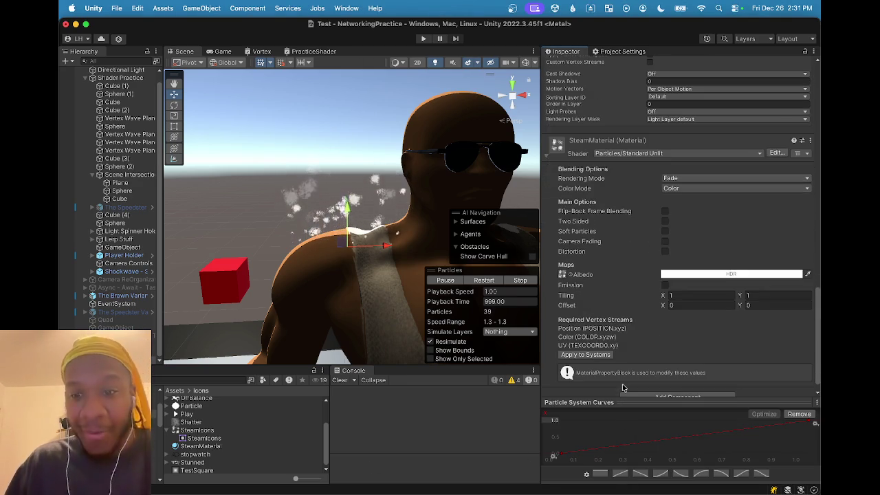
pyautogui.scroll(10, 656, 219)
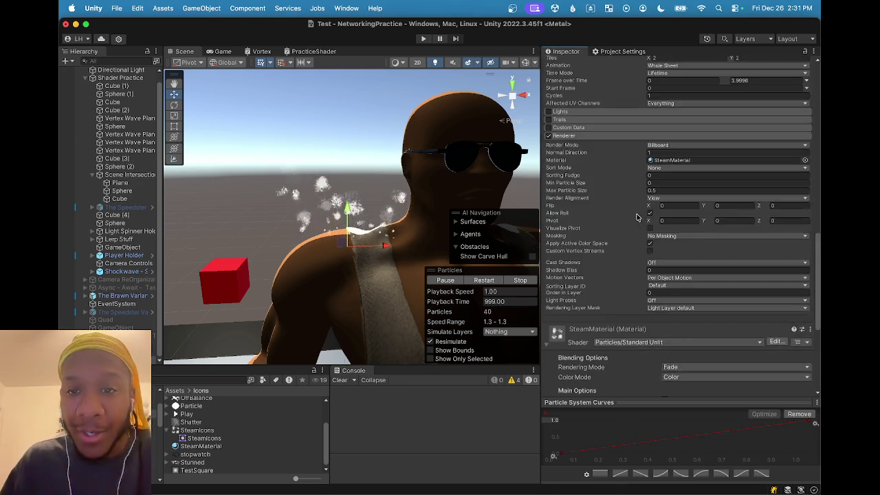
pyautogui.click(671, 165)
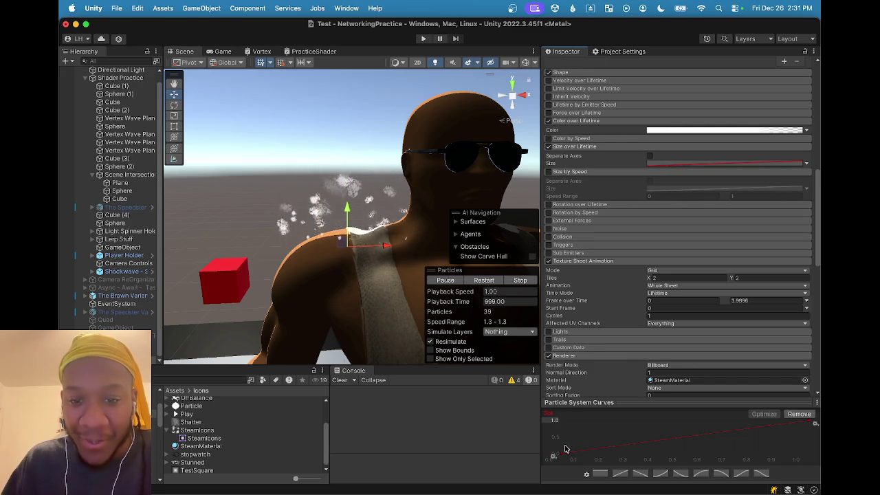
pyautogui.moveTo(554, 456); pyautogui.dragTo(561, 420)
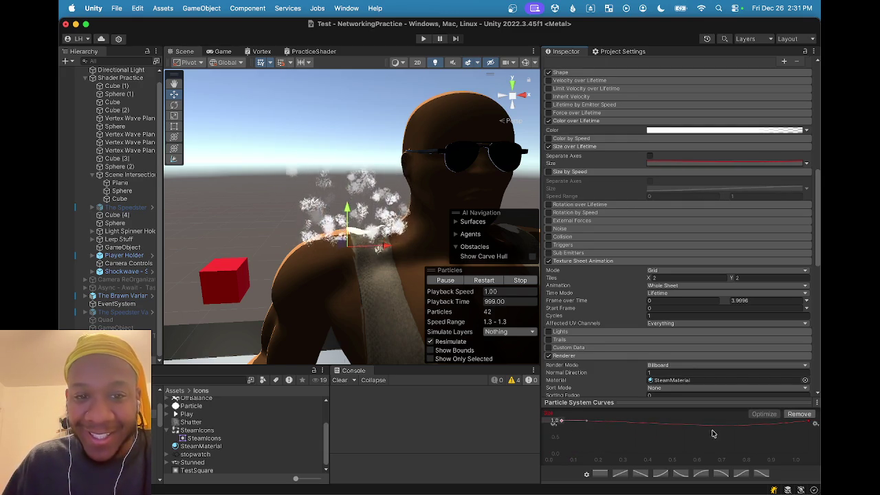
# Set the curve's end key value with Edit Key, trying 2 and ending at 1
pyautogui.rightClick(810, 424)
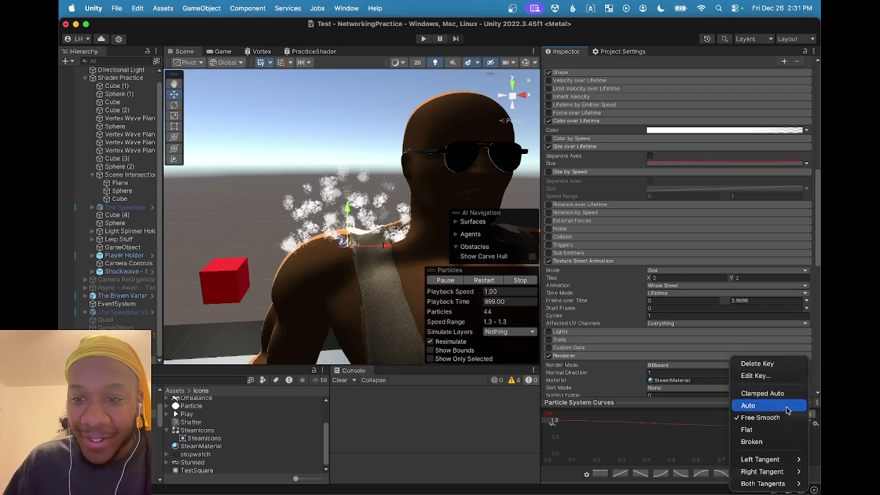
pyautogui.click(762, 376)
pyautogui.write('2')
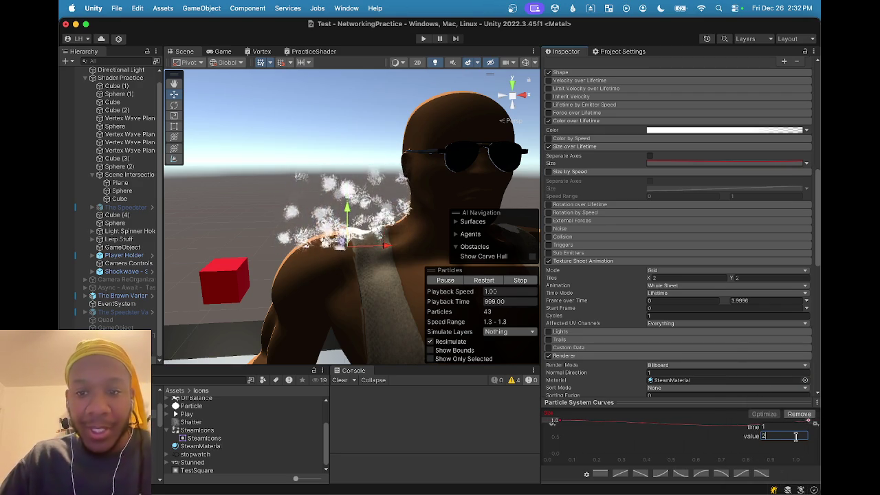
pyautogui.press('Return')
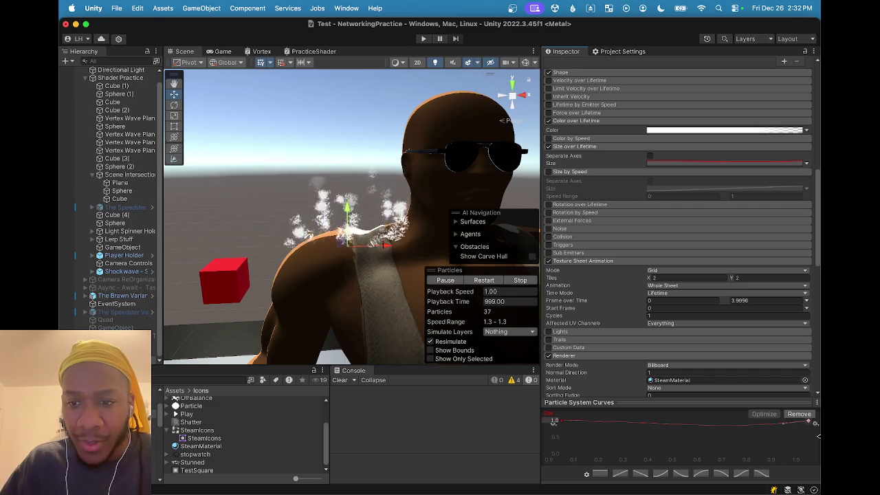
pyautogui.rightClick(810, 422)
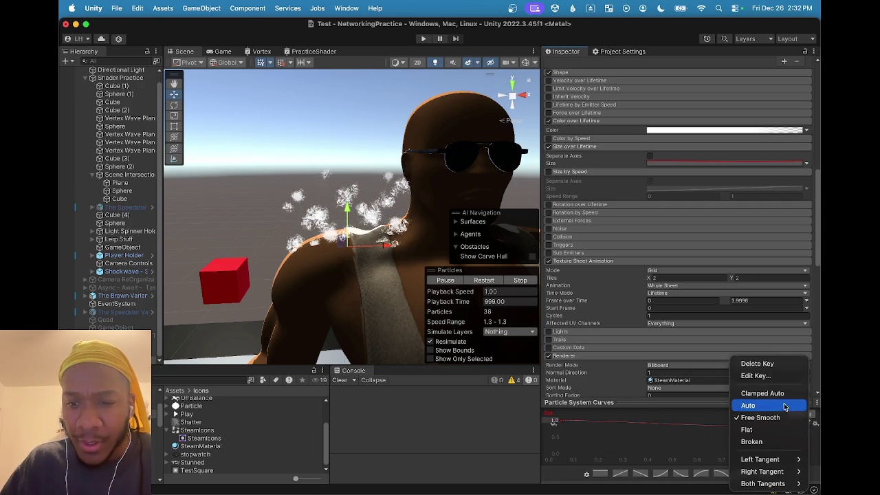
pyautogui.click(767, 378)
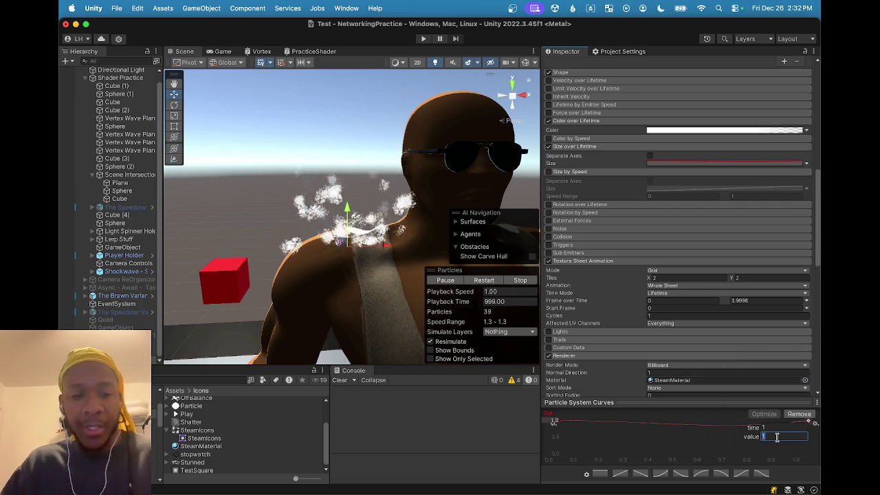
pyautogui.press('Return')
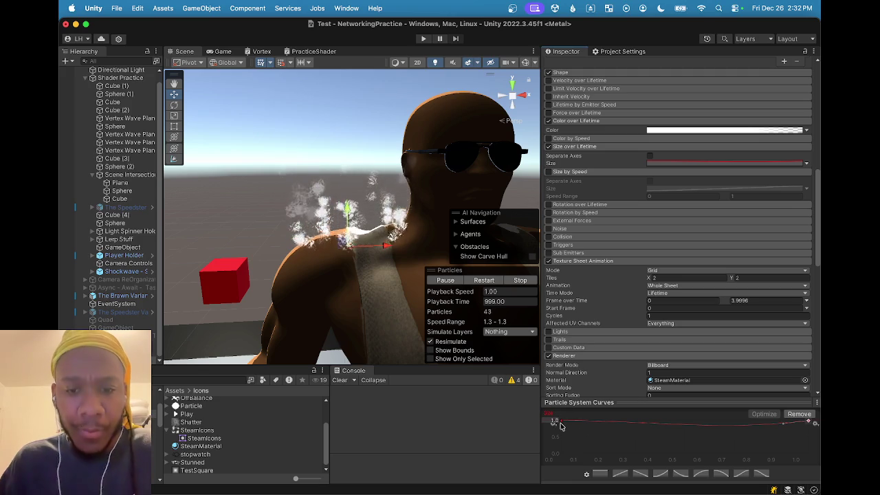
# Lower the first Size over Lifetime key to about 0.32 so the curve rises
pyautogui.moveTo(554, 420); pyautogui.dragTo(560, 436)
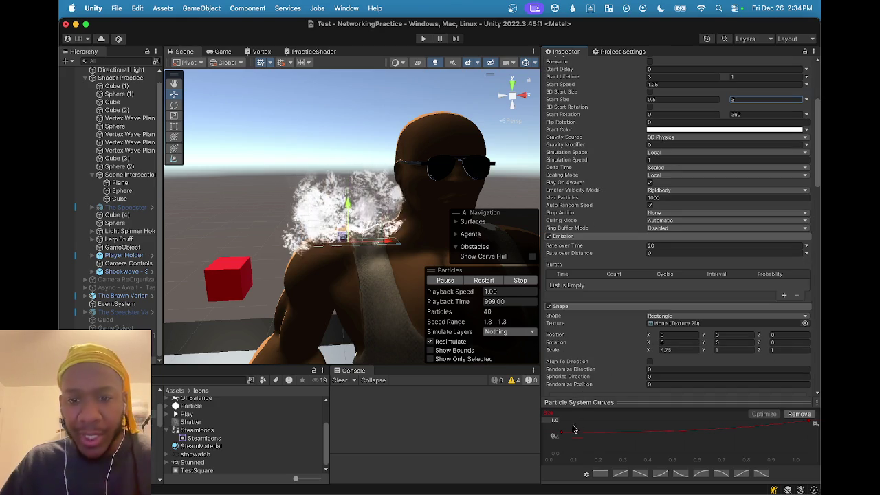
pyautogui.moveTo(554, 433); pyautogui.dragTo(562, 446)
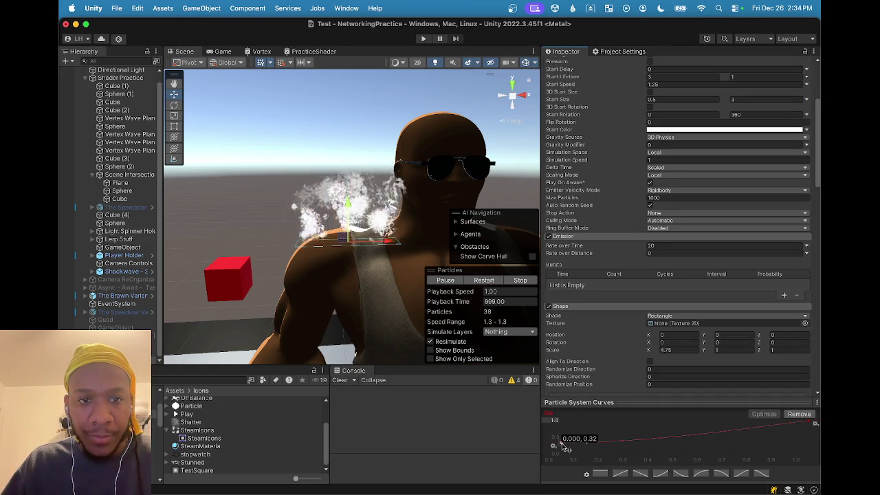
pyautogui.moveTo(562, 446); pyautogui.dragTo(562, 443)
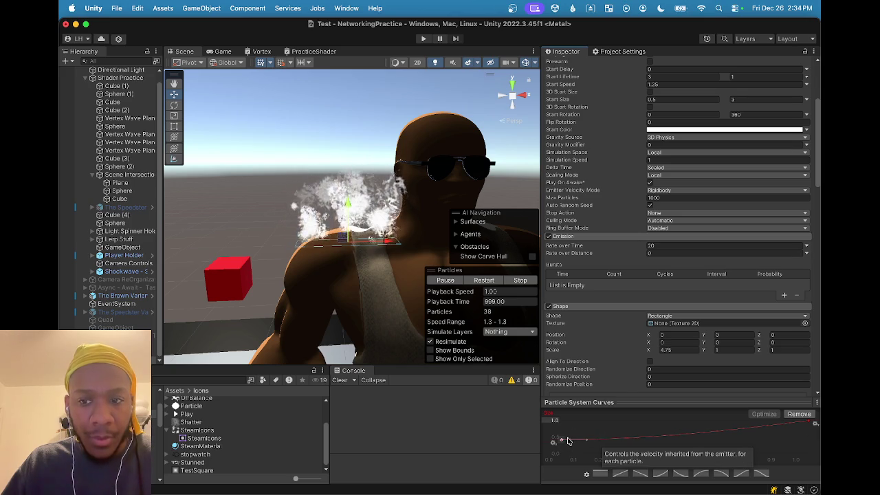
pyautogui.scroll(3, 671, 172)
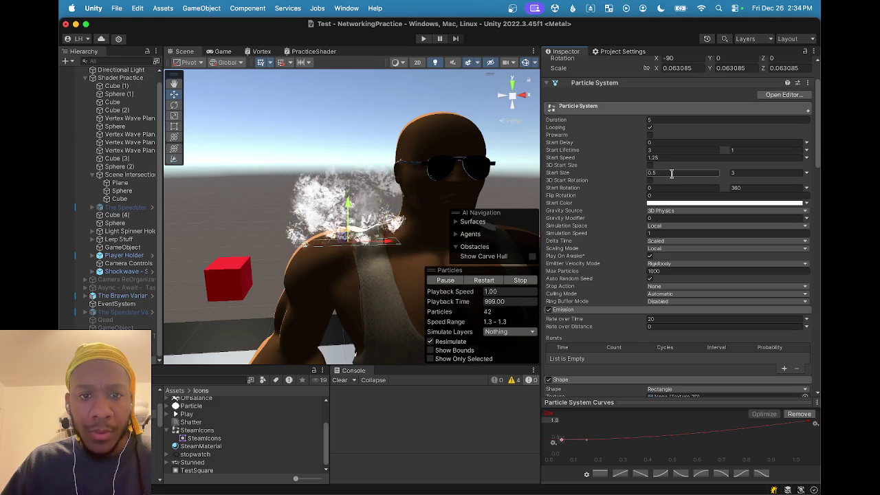
pyautogui.click(744, 172)
# Set the maximum Start Size to 2
pyautogui.write('2')
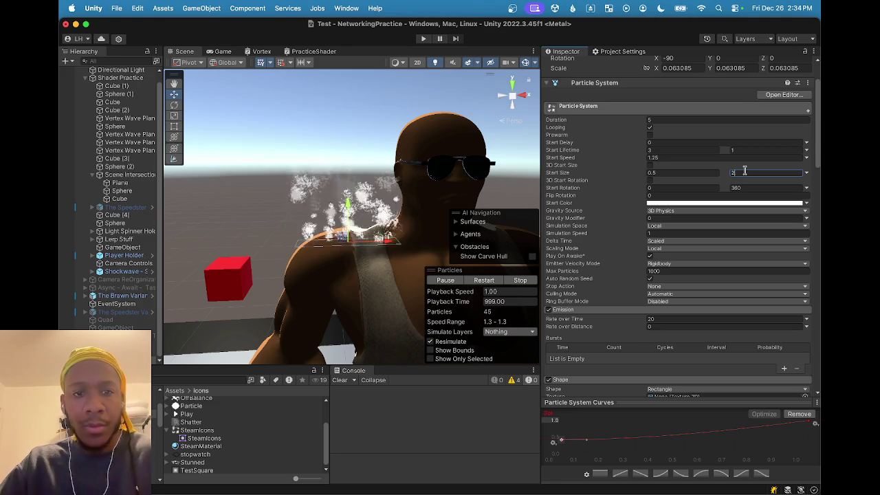
pyautogui.scroll(-3, 304, 248)
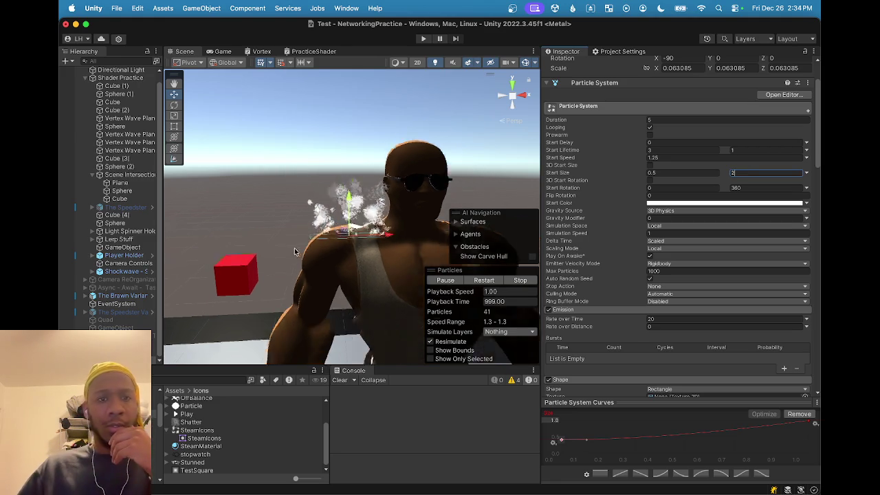
pyautogui.scroll(5, 305, 249)
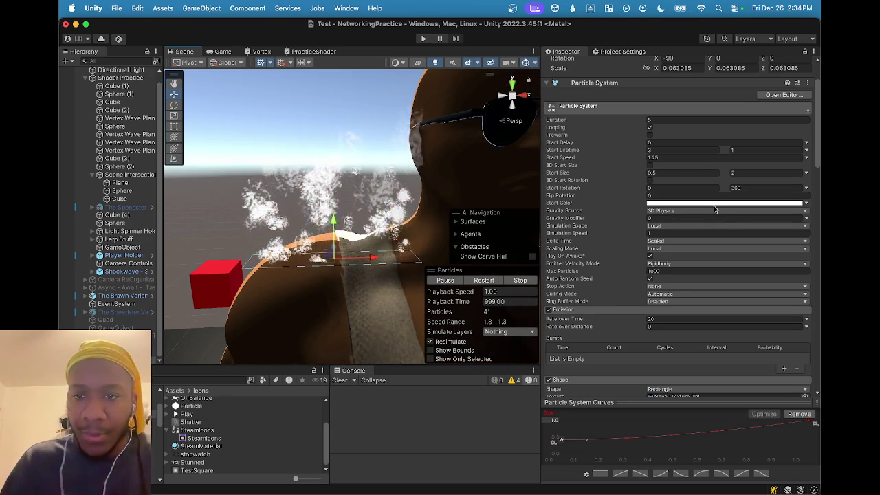
# Switch Start Size to Constant and try .2 and .3 before clearing the field
pyautogui.click(807, 174)
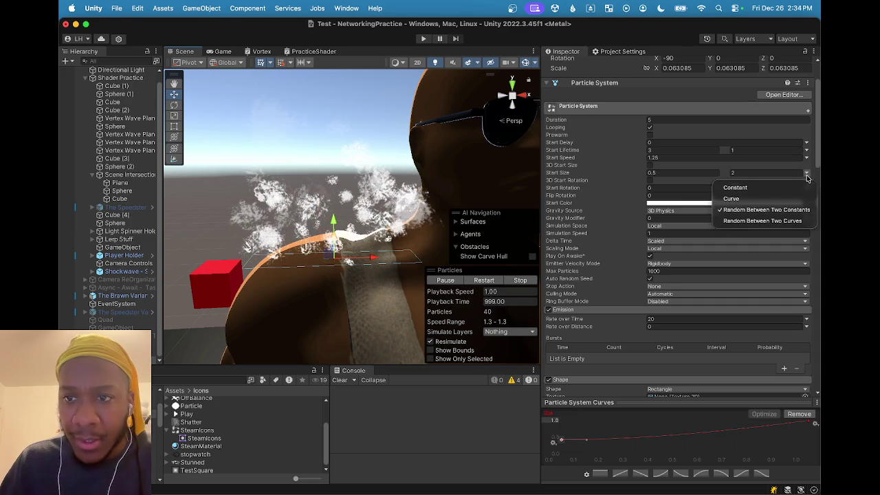
pyautogui.click(763, 193)
pyautogui.click(691, 172)
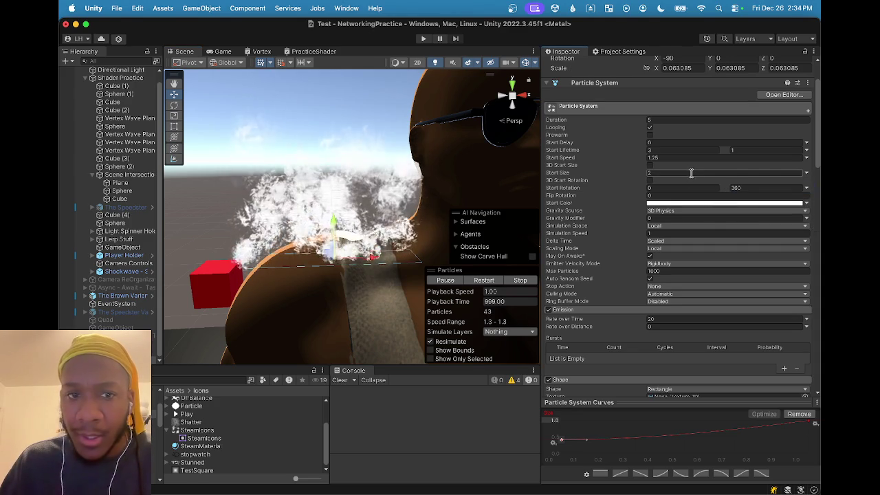
pyautogui.write('.2')
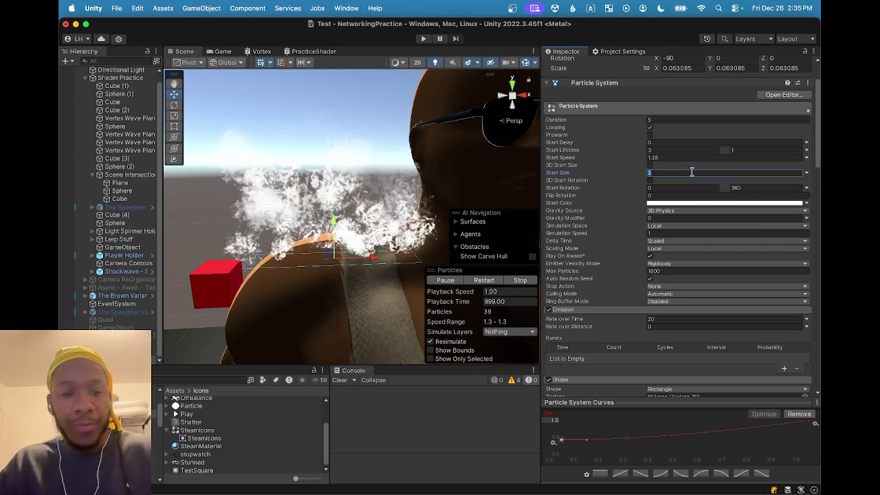
pyautogui.press('BackSpace')
pyautogui.write('3')
pyautogui.press('BackSpace')
pyautogui.press('BackSpace')
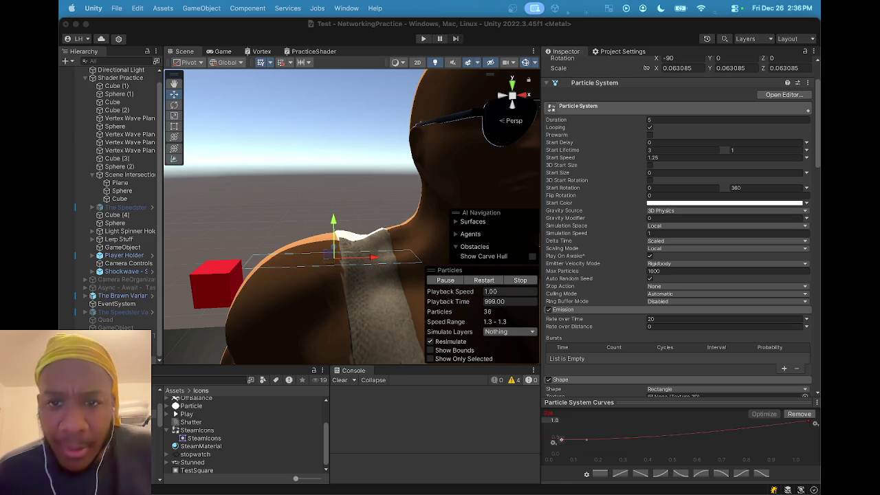
# Return focus to the Unity editor with Start Size committed at 0
pyautogui.click(560, 174)
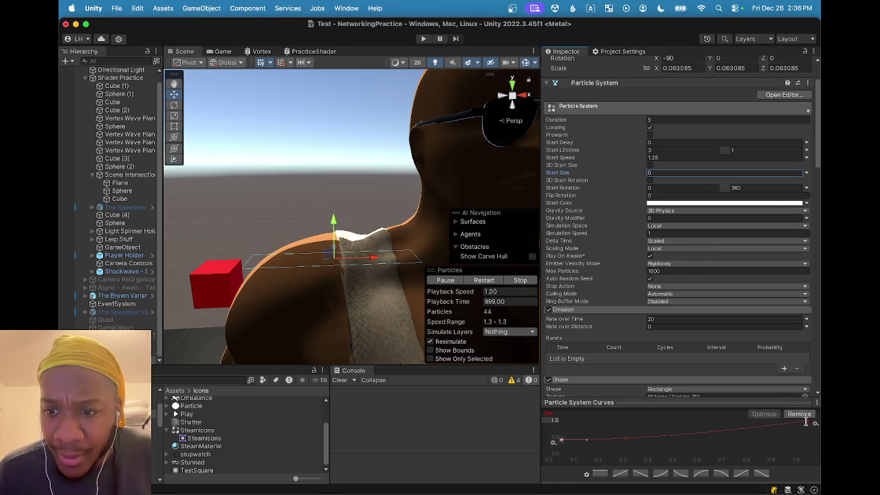
# Optimize the size curve, set its top scale to 2, and set Start Size to 1
pyautogui.click(779, 415)
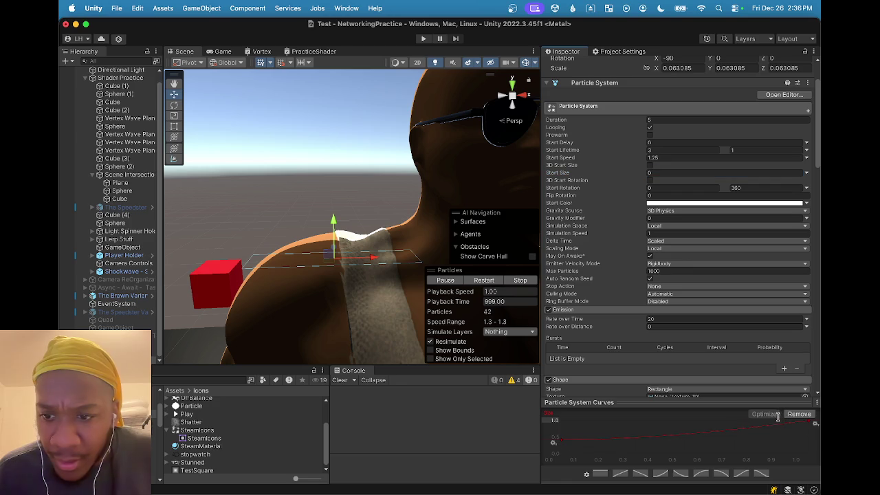
pyautogui.click(554, 420)
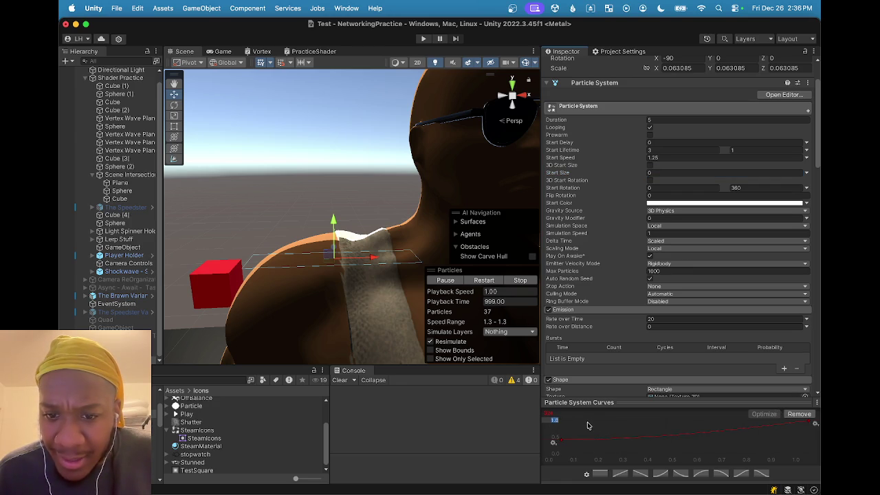
pyautogui.write('2')
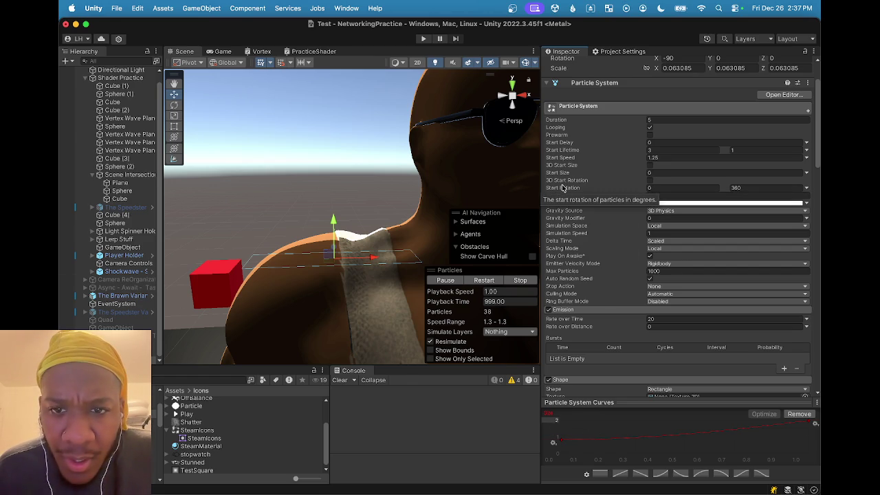
pyautogui.click(680, 172)
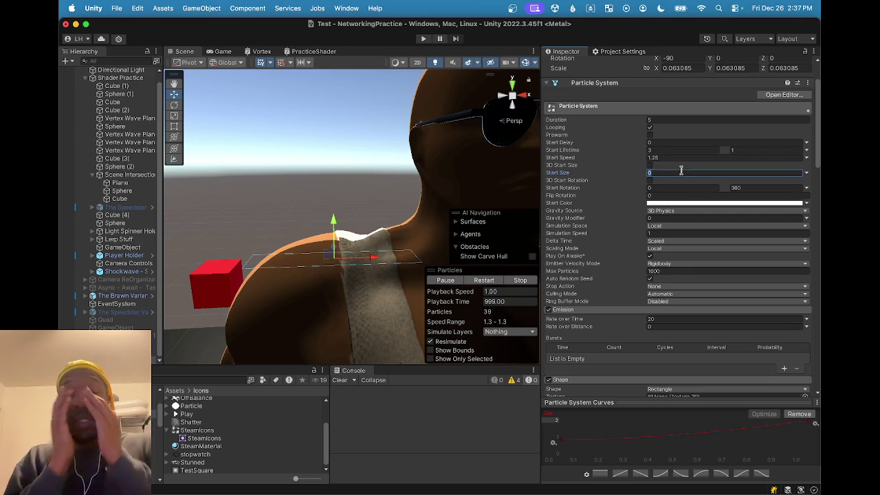
pyautogui.write('1')
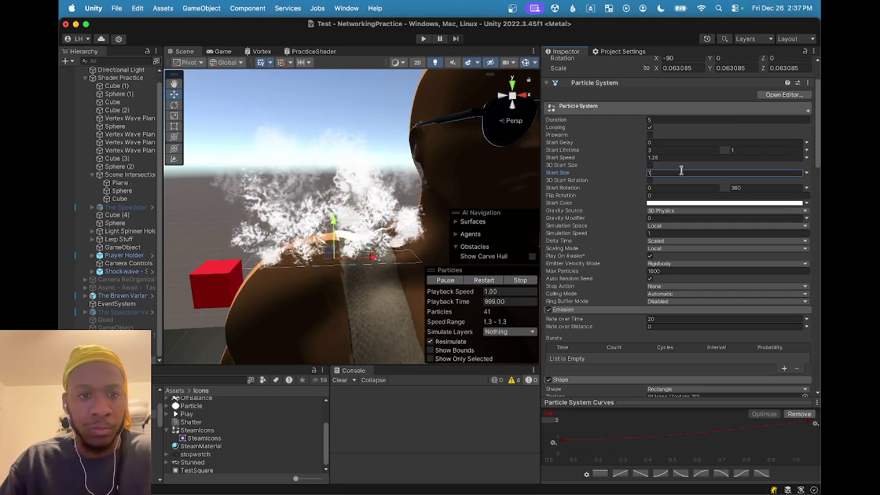
pyautogui.click(807, 174)
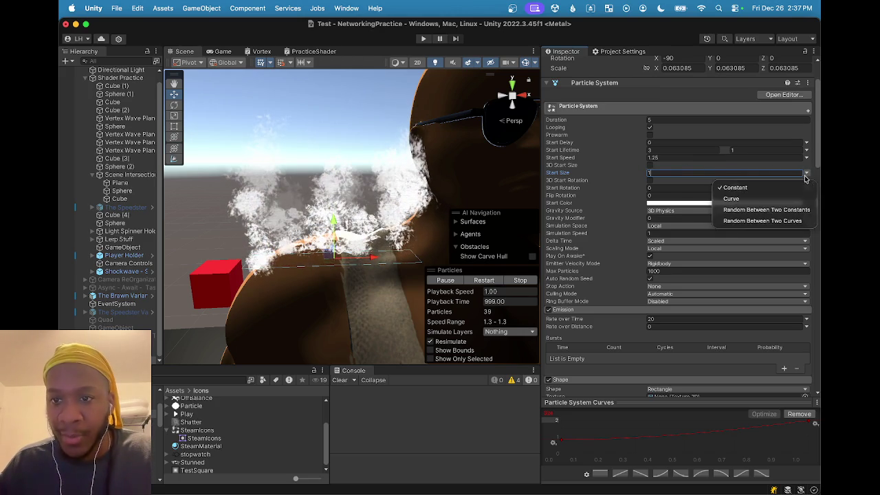
# Make Start Size random between two constants with a minimum of 0.5
pyautogui.click(767, 209)
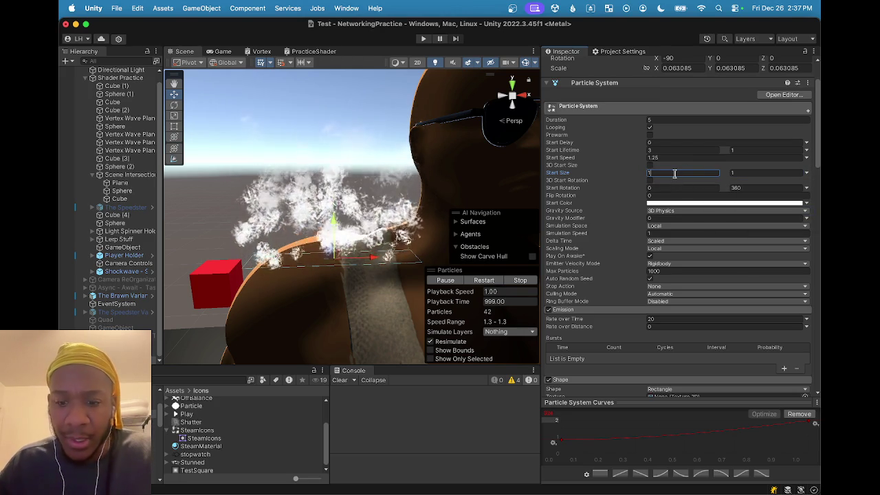
pyautogui.write('.5')
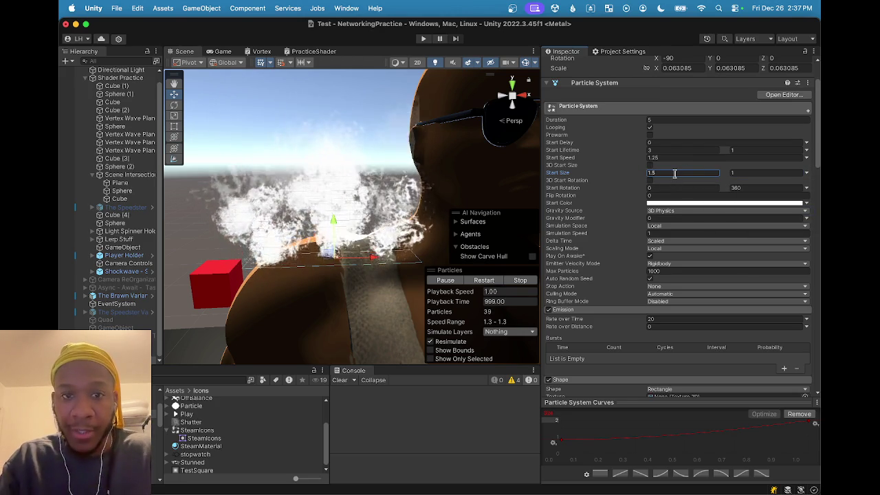
pyautogui.press('BackSpace')
pyautogui.press('BackSpace')
pyautogui.press('BackSpace')
pyautogui.write('0.5')
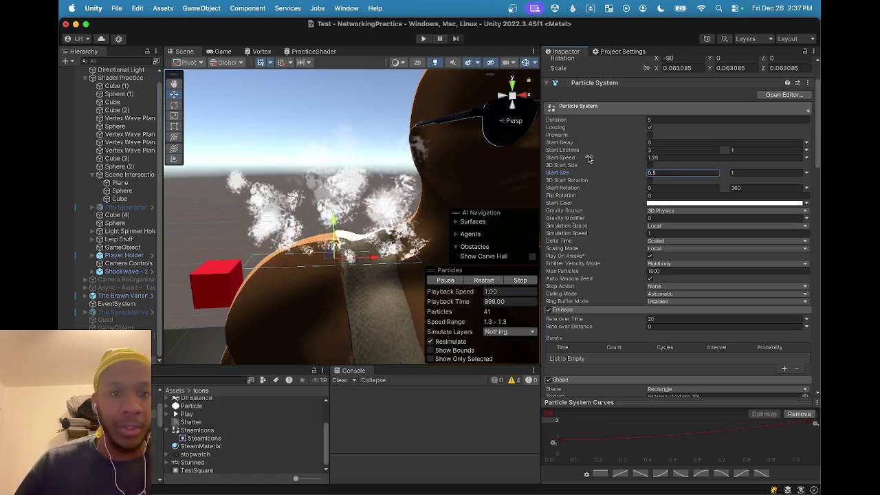
# Set the size curve's end key to 2 via Edit Key, then nudge it slightly
pyautogui.rightClick(811, 426)
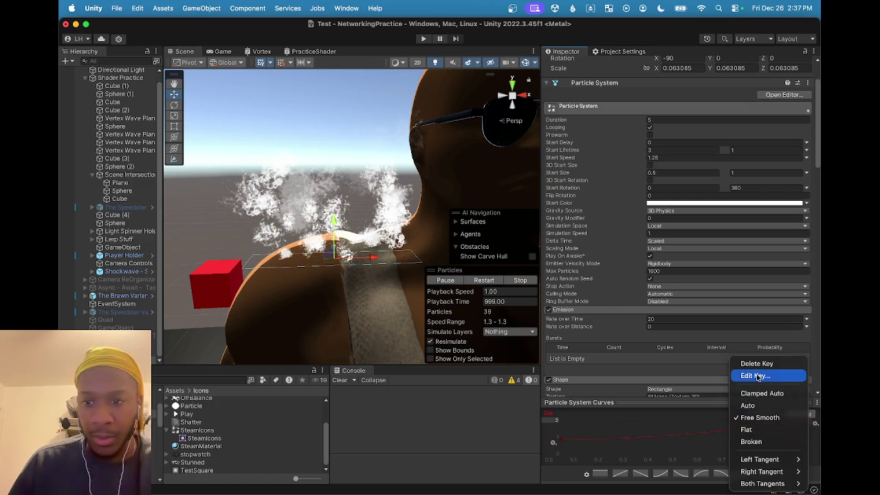
pyautogui.click(755, 376)
pyautogui.click(774, 439)
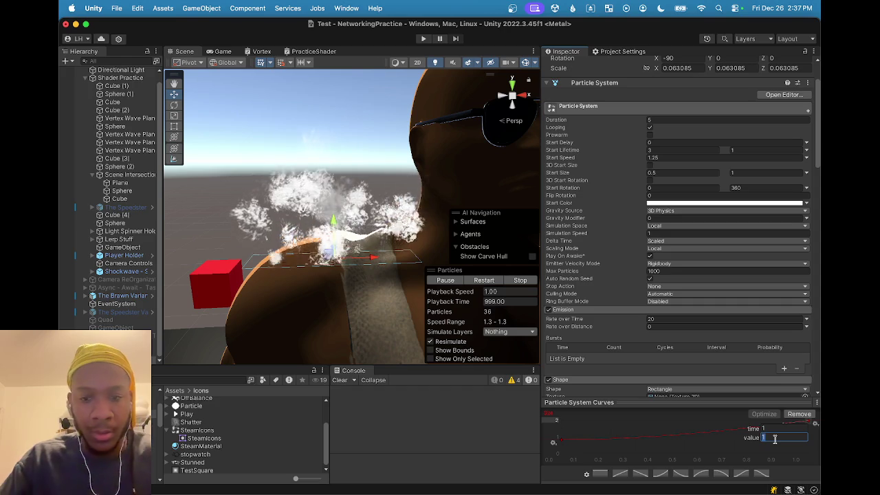
pyautogui.press('Return')
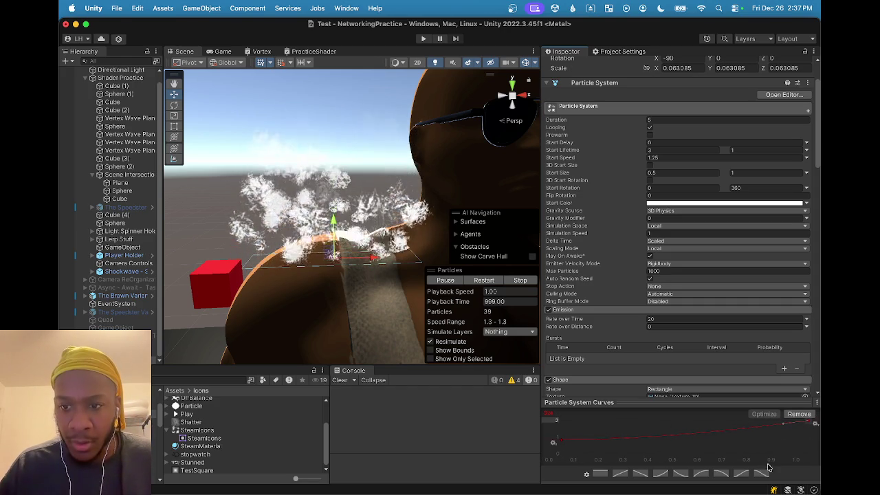
pyautogui.rightClick(813, 425)
pyautogui.click(762, 376)
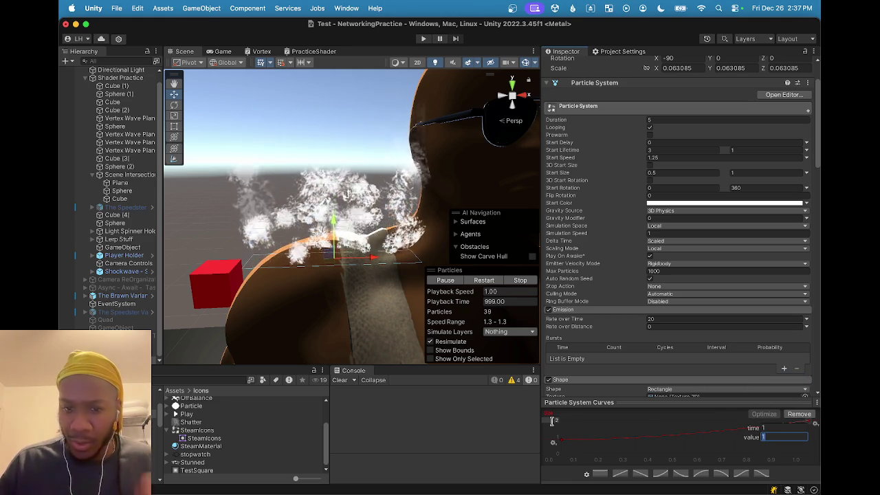
pyautogui.press('Return')
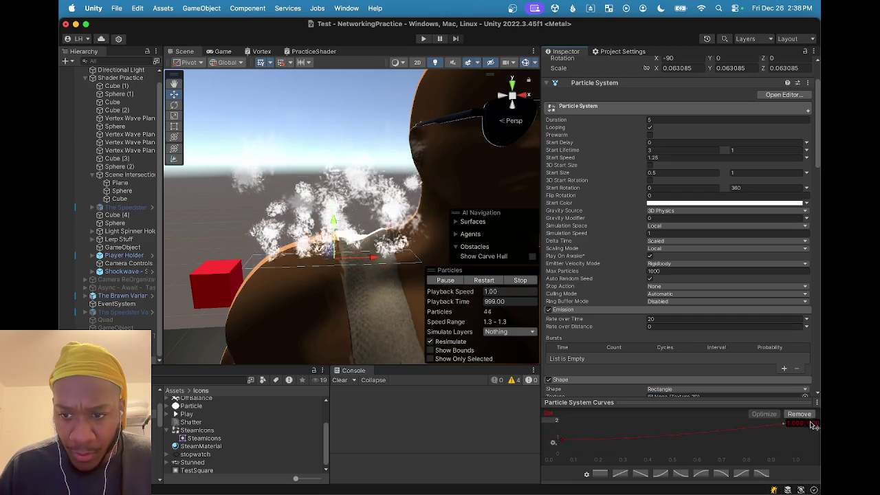
pyautogui.moveTo(812, 424)
pyautogui.mouseDown()
pyautogui.moveTo(597, 413)
pyautogui.moveTo(718, 415)
pyautogui.moveTo(812, 403)
pyautogui.moveTo(801, 411)
pyautogui.mouseUp()
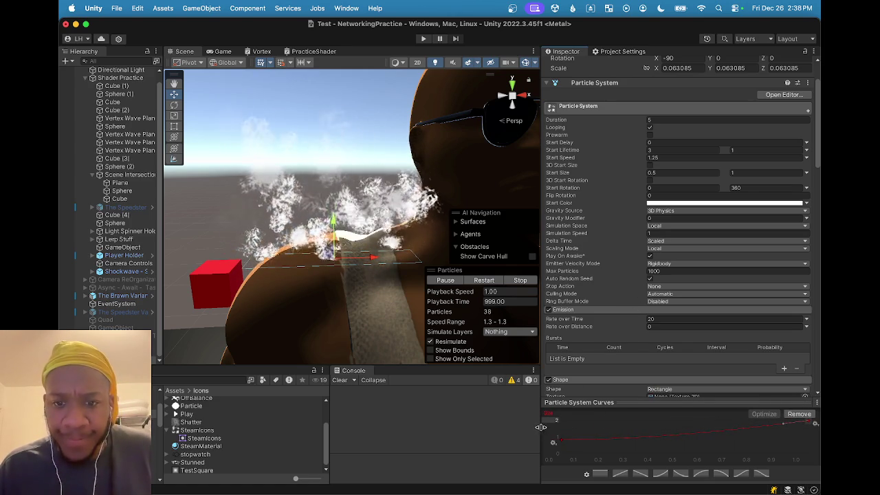
pyautogui.scroll(-5, 362, 215)
pyautogui.scroll(2, 362, 215)
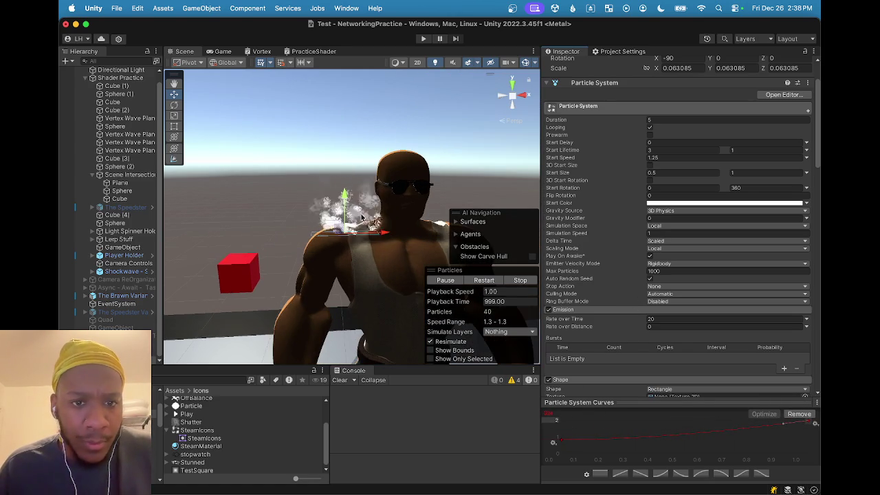
# Try 100 as the size curve's maximum, revert it, and nudge the flat curve's level
pyautogui.scroll(1, 395, 254)
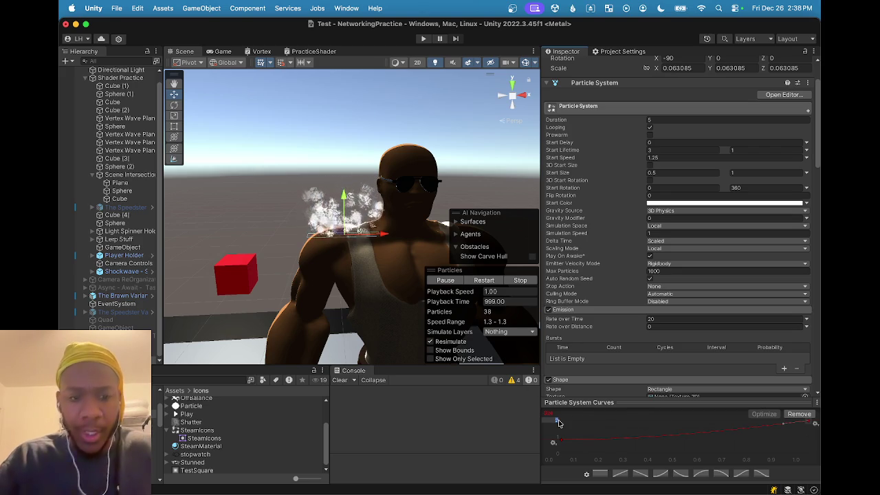
pyautogui.write('100')
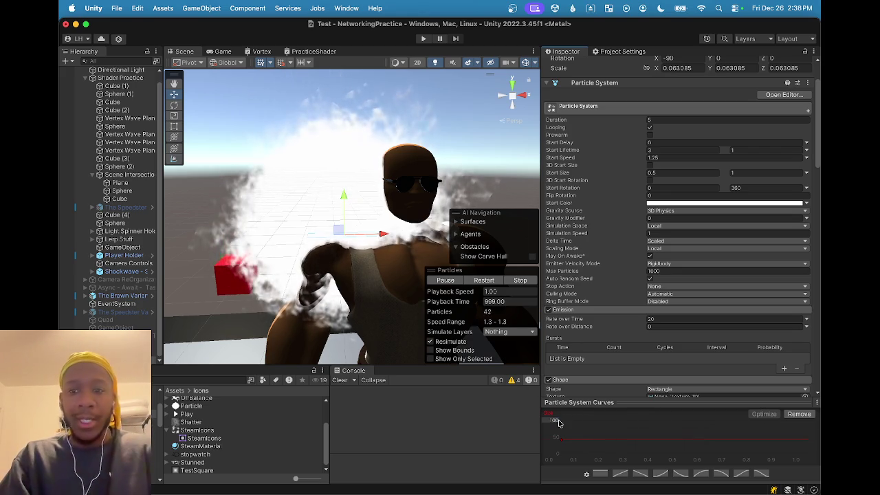
pyautogui.press('BackSpace')
pyautogui.write('3')
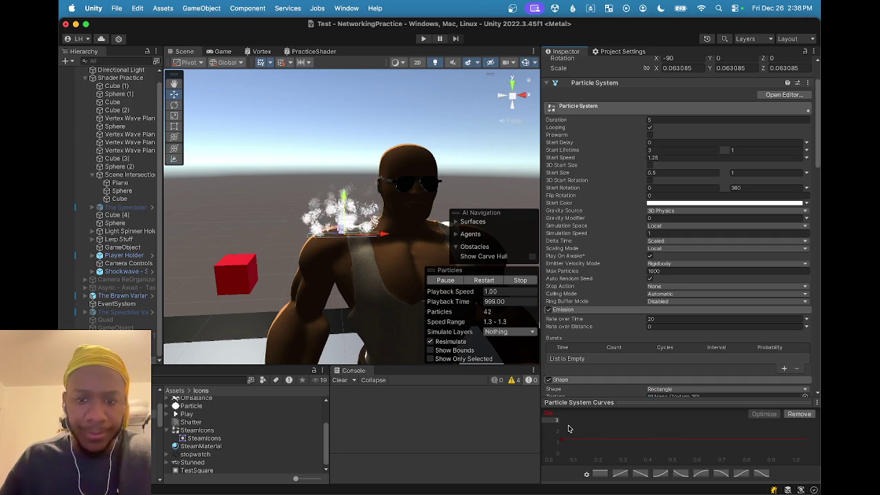
pyautogui.moveTo(562, 443); pyautogui.dragTo(562, 441)
pyautogui.click(681, 434)
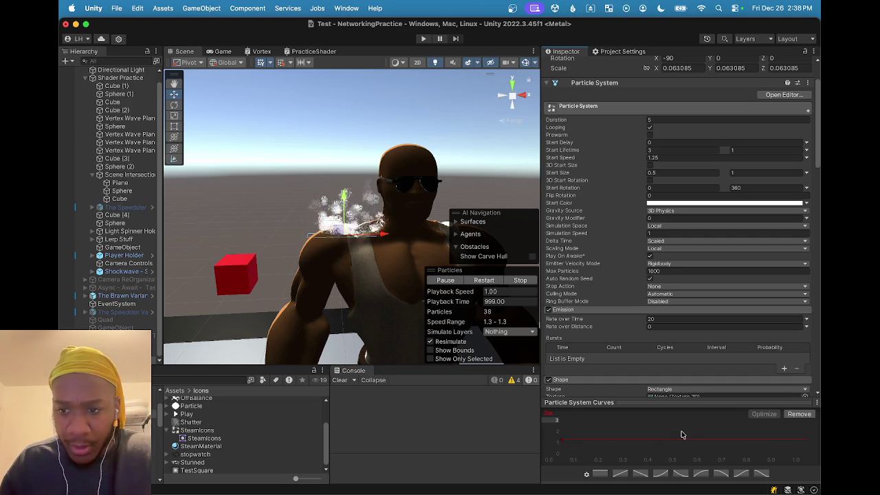
pyautogui.scroll(-2, 684, 436)
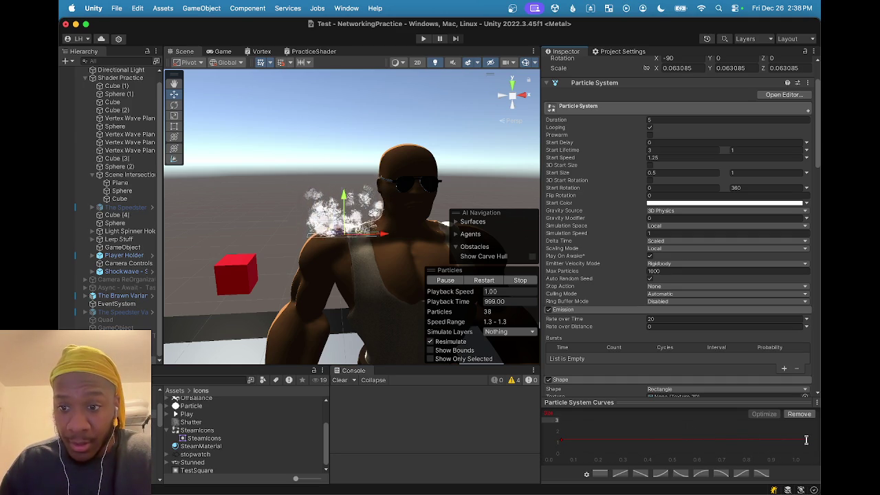
# Set the curve's start key value to 0.5 in its exact key fields
pyautogui.doubleClick(561, 440)
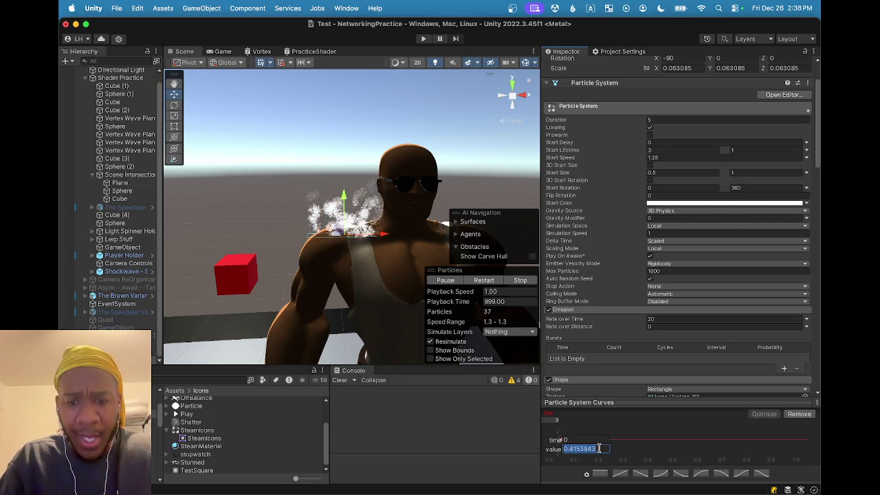
pyautogui.press('BackSpace')
pyautogui.write('.5')
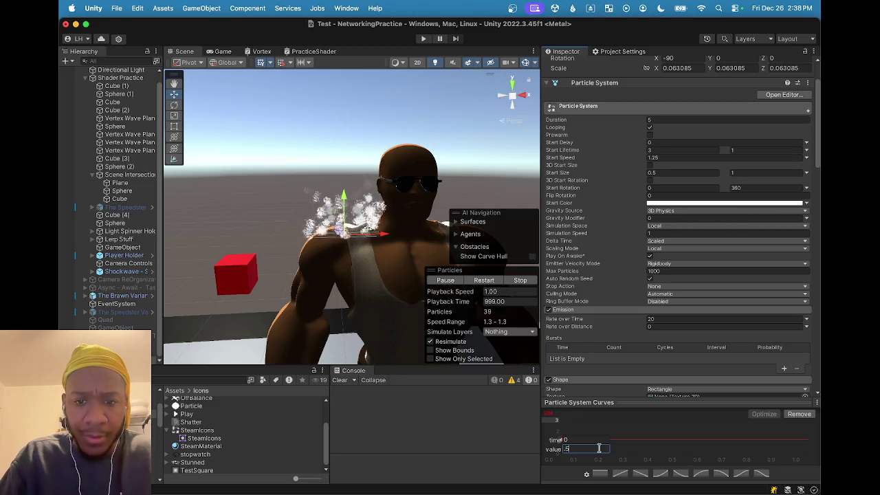
pyautogui.press('Return')
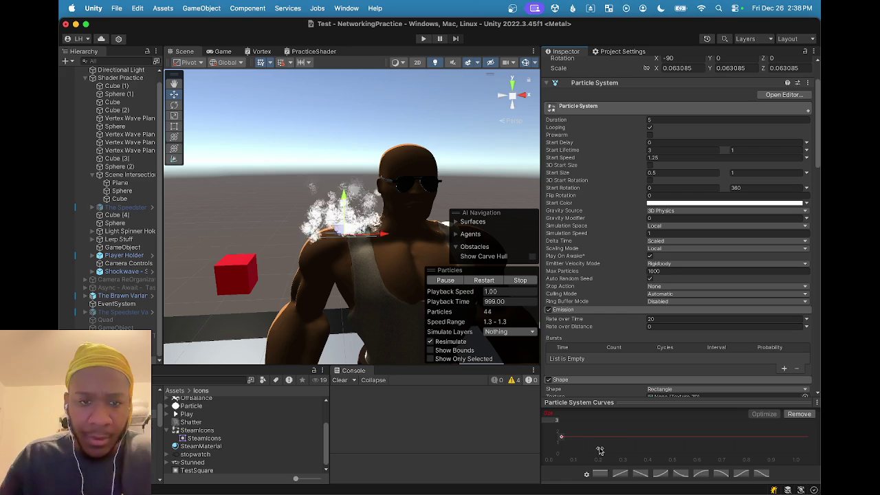
pyautogui.rightClick(562, 440)
pyautogui.click(585, 377)
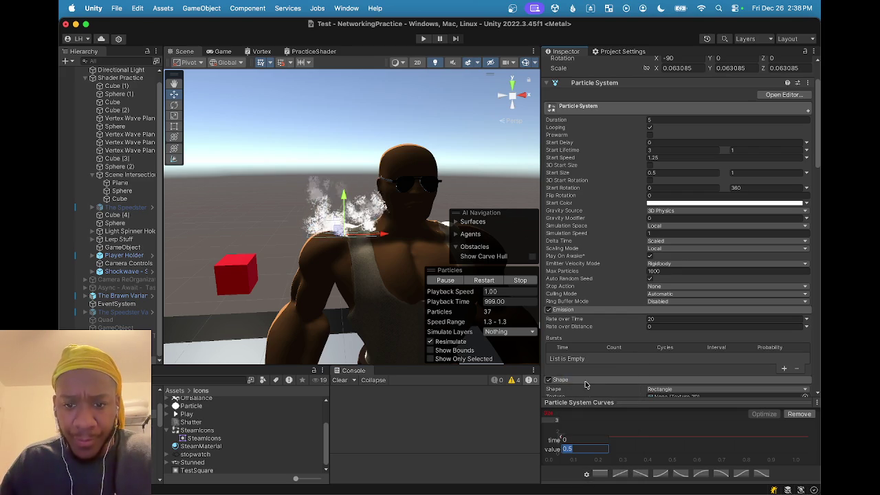
pyautogui.click(596, 435)
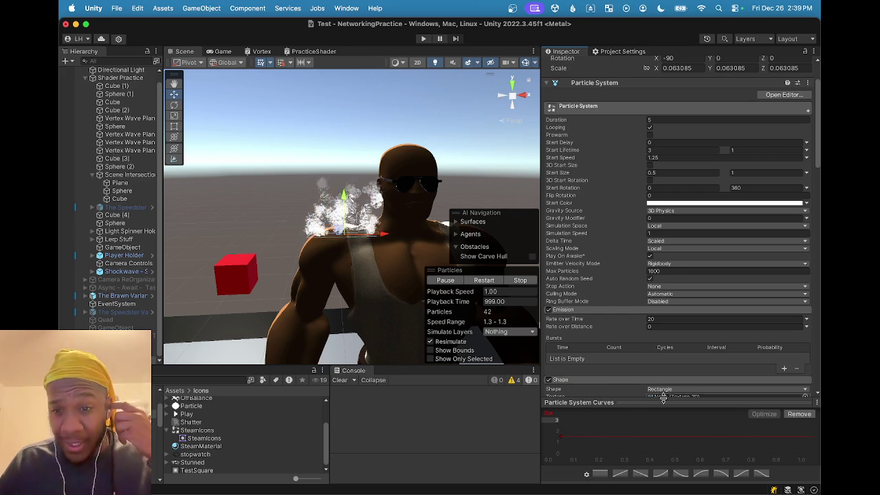
pyautogui.moveTo(670, 402)
pyautogui.mouseDown()
pyautogui.moveTo(657, 273)
pyautogui.moveTo(644, 242)
pyautogui.mouseUp()
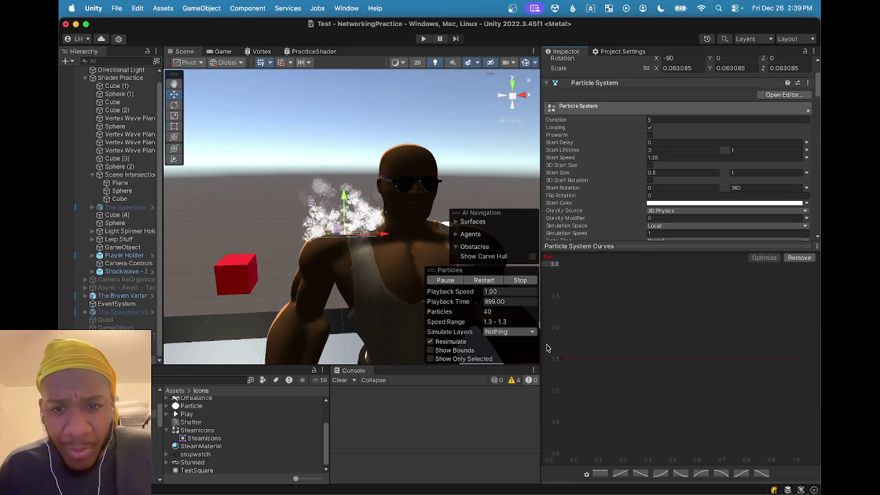
# Drop the start key to about 0.5, add a right-end key, and raise it to about 2
pyautogui.moveTo(562, 361)
pyautogui.mouseDown()
pyautogui.moveTo(567, 437)
pyautogui.moveTo(563, 423)
pyautogui.mouseUp()
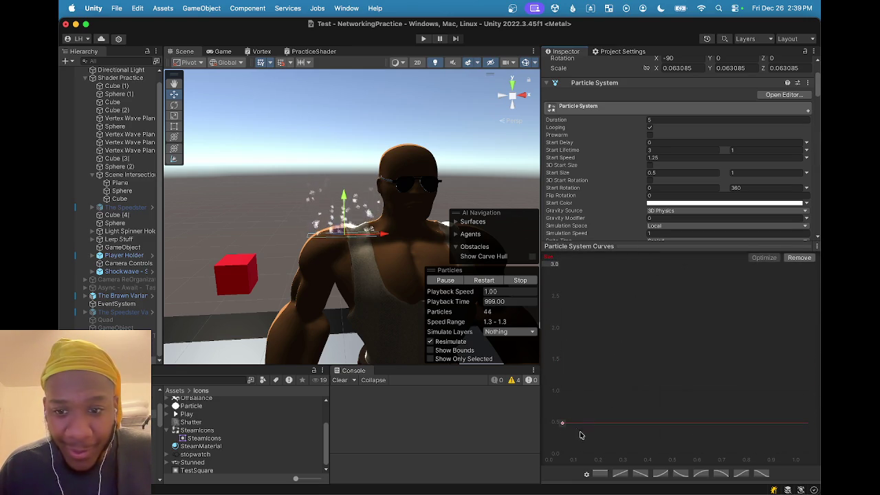
pyautogui.rightClick(792, 424)
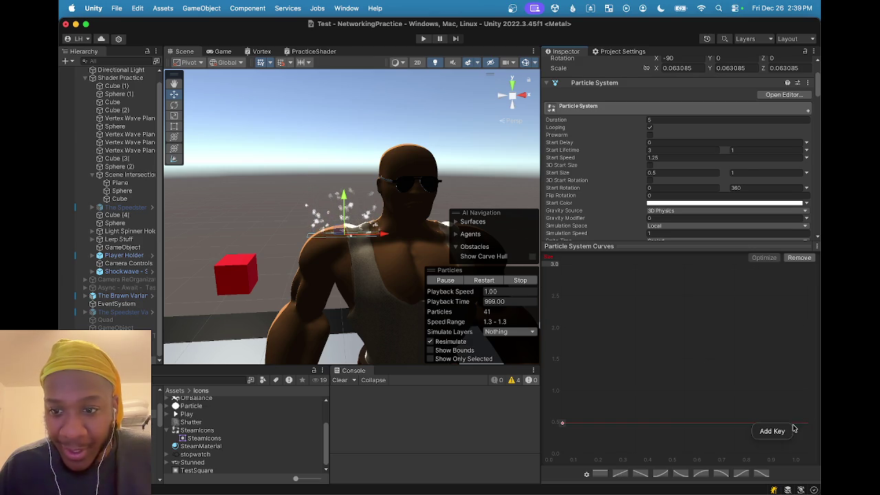
pyautogui.click(779, 429)
pyautogui.moveTo(796, 427)
pyautogui.mouseDown()
pyautogui.moveTo(795, 283)
pyautogui.moveTo(800, 269)
pyautogui.moveTo(814, 265)
pyautogui.moveTo(815, 392)
pyautogui.moveTo(815, 260)
pyautogui.moveTo(812, 330)
pyautogui.mouseUp()
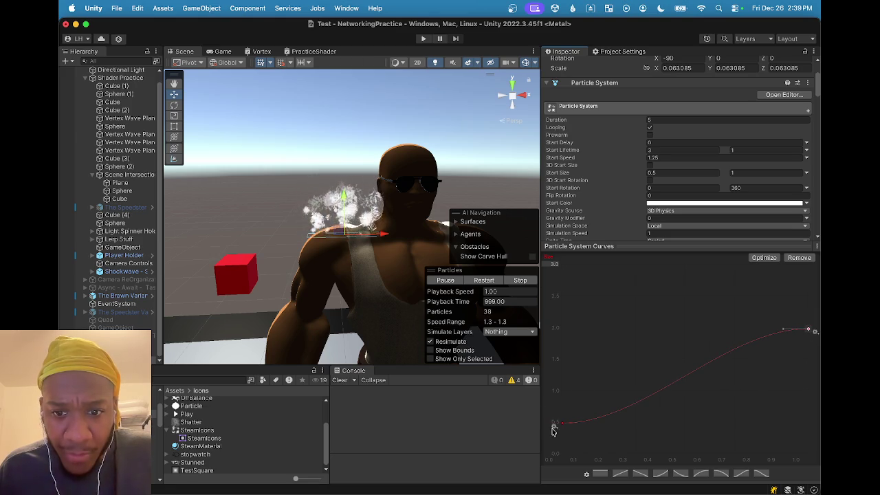
# Fine-tune the start and end key heights, then deselect to view the scene
pyautogui.moveTo(565, 427); pyautogui.dragTo(562, 395)
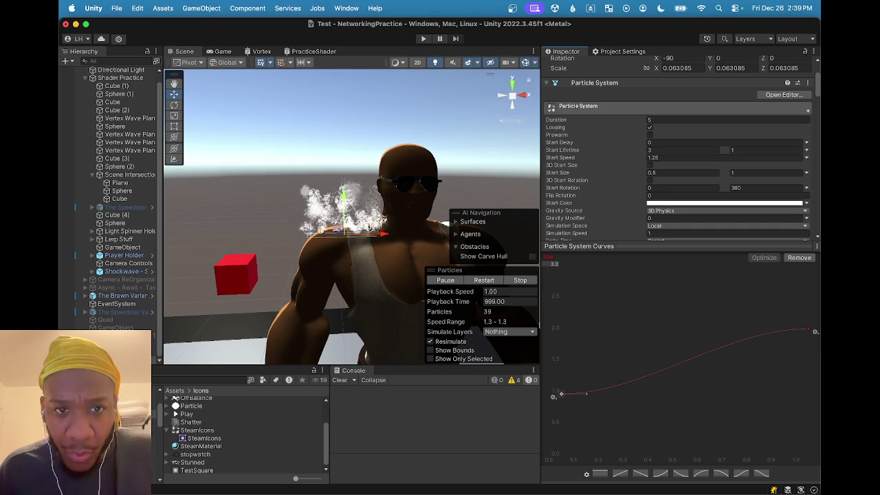
pyautogui.moveTo(561, 393); pyautogui.dragTo(559, 405)
pyautogui.moveTo(811, 330); pyautogui.dragTo(811, 329)
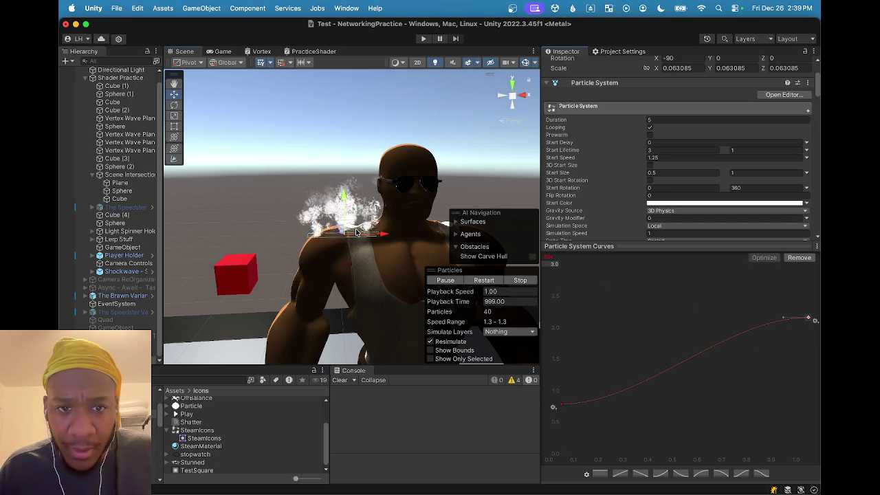
pyautogui.click(348, 222)
pyautogui.scroll(-5, 349, 226)
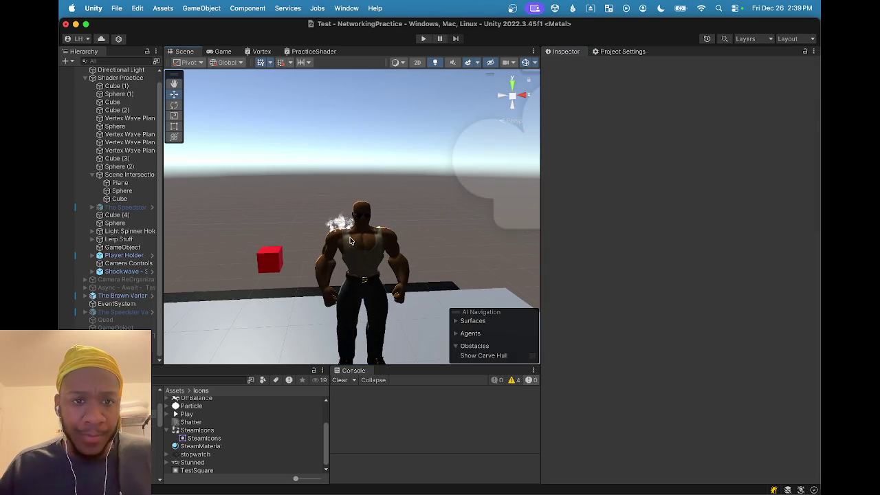
pyautogui.scroll(4, 355, 243)
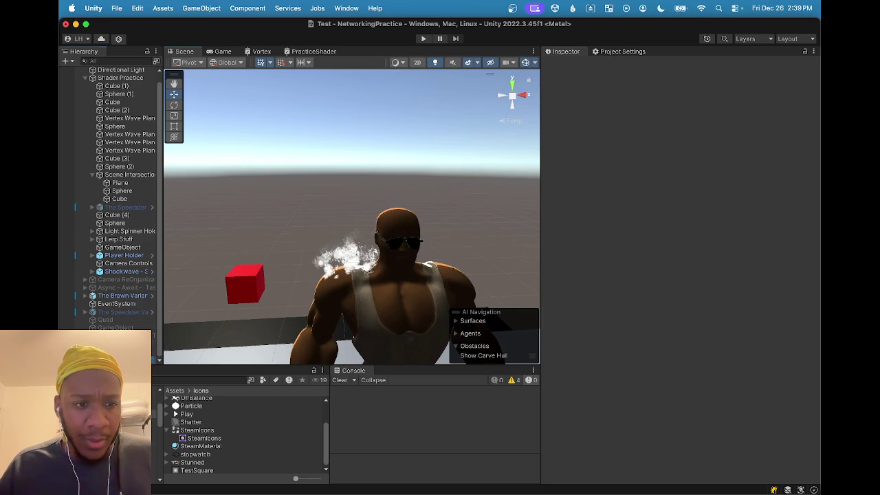
pyautogui.click(347, 255)
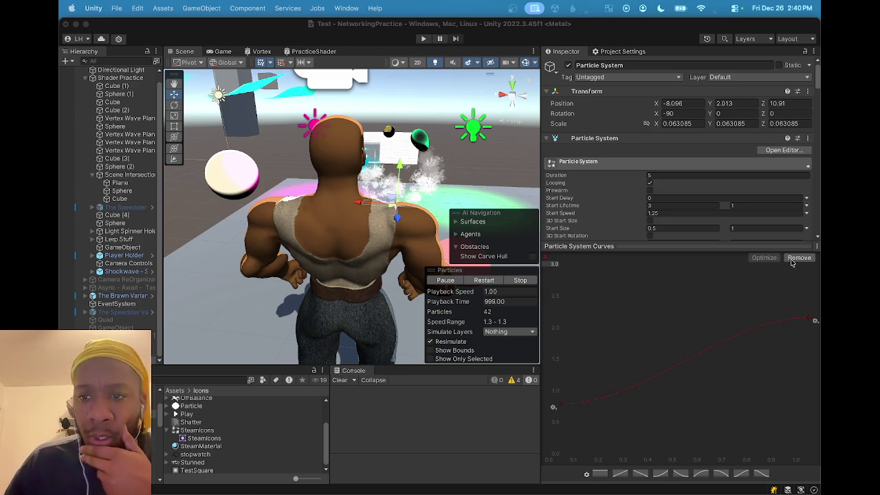
# Move the Color over Lifetime gradient's full-opacity alpha key back to about 17% of lifetime
pyautogui.moveTo(704, 246); pyautogui.dragTo(702, 387)
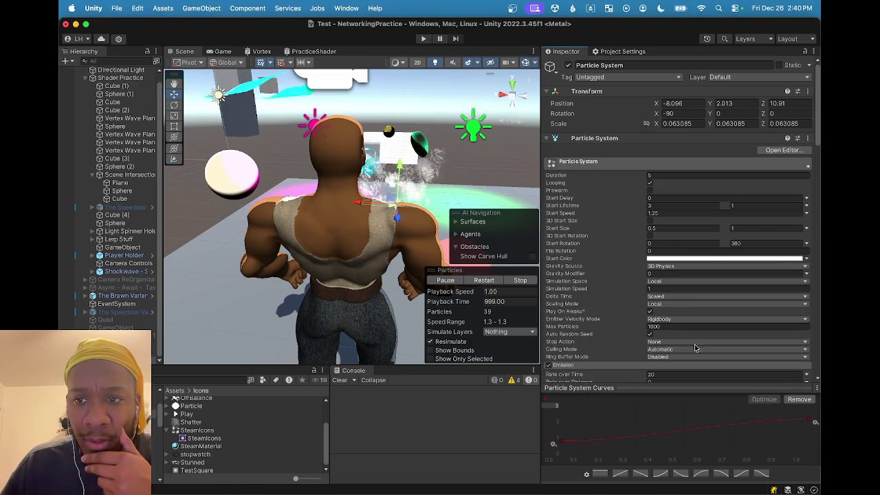
pyautogui.scroll(-5, 672, 278)
pyautogui.scroll(-10, 672, 278)
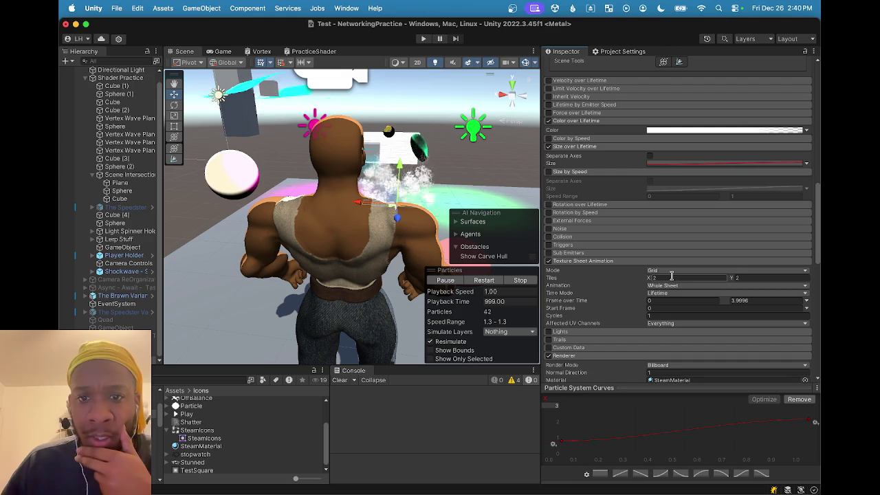
pyautogui.click(724, 142)
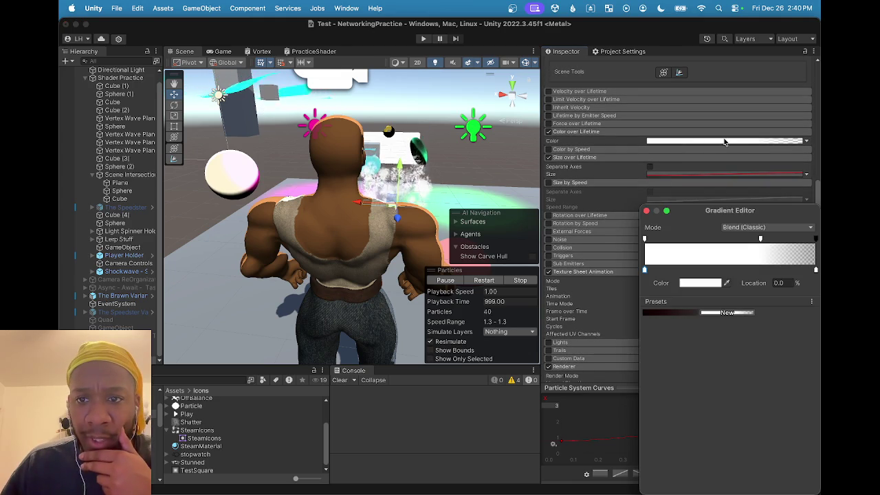
pyautogui.click(756, 240)
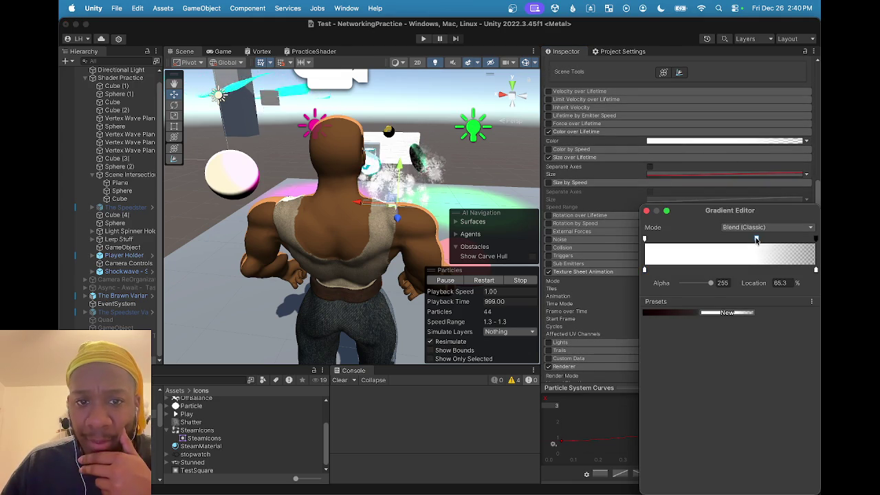
pyautogui.moveTo(754, 242); pyautogui.dragTo(732, 244)
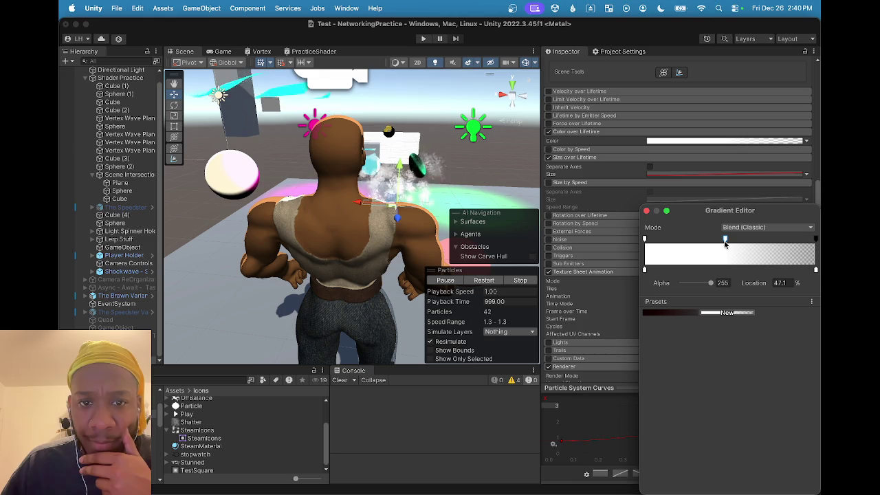
pyautogui.moveTo(717, 242); pyautogui.dragTo(686, 244)
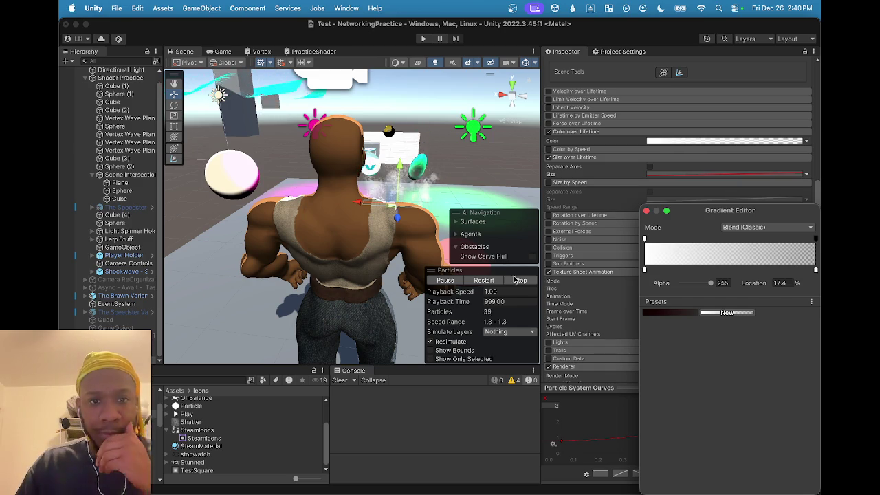
pyautogui.scroll(5, 384, 185)
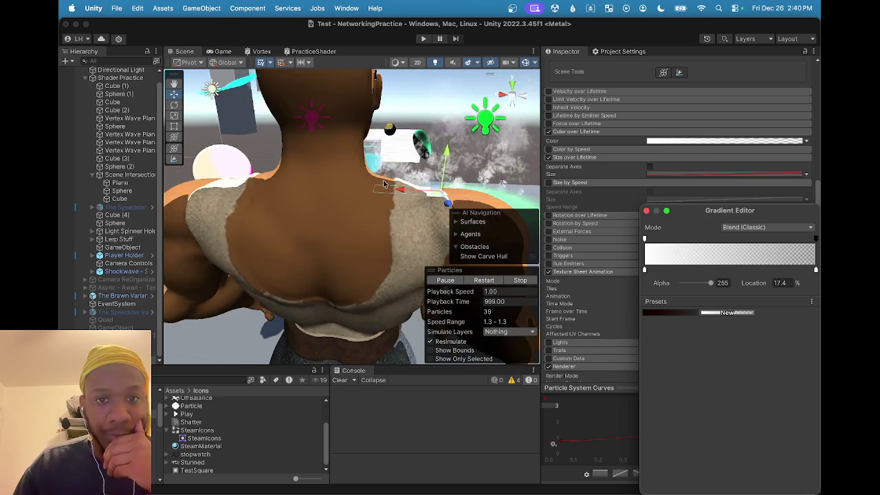
pyautogui.scroll(-5, 384, 185)
pyautogui.scroll(2, 395, 209)
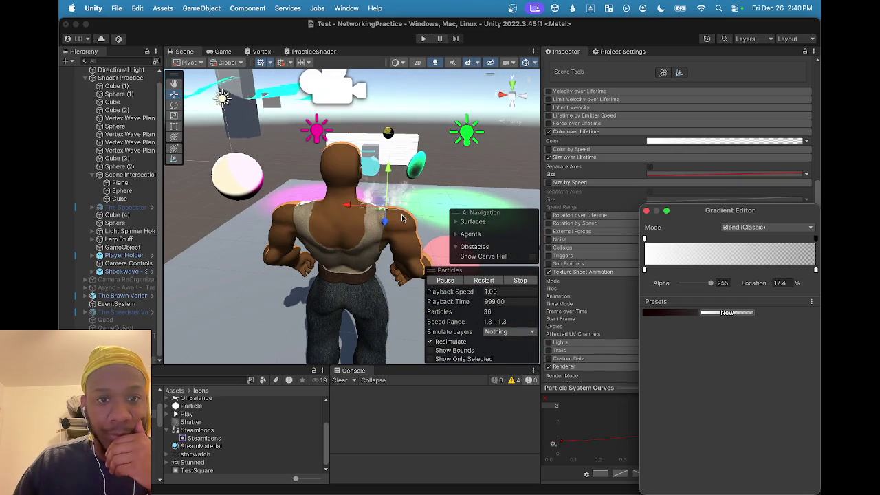
pyautogui.moveTo(396, 213)
pyautogui.mouseDown()
pyautogui.moveTo(388, 179)
pyautogui.moveTo(170, 183)
pyautogui.moveTo(172, 202)
pyautogui.moveTo(295, 196)
pyautogui.moveTo(488, 251)
pyautogui.moveTo(402, 227)
pyautogui.mouseUp()
pyautogui.scroll(3, 402, 227)
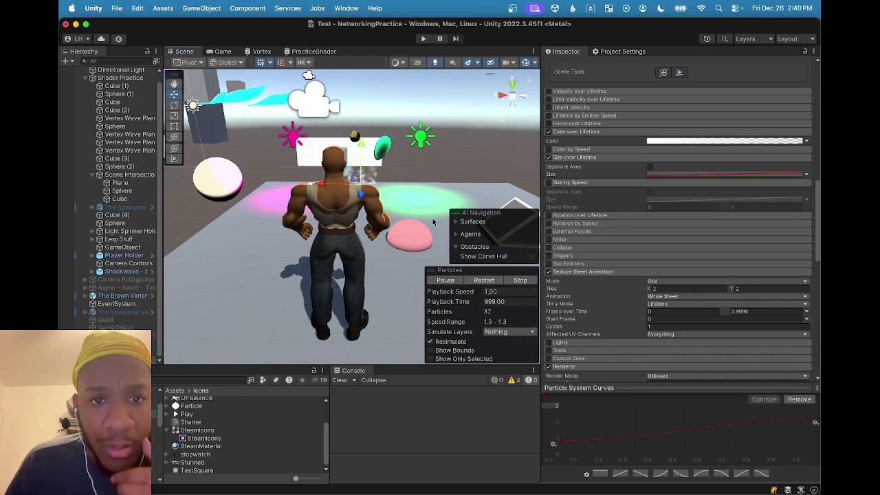
pyautogui.scroll(5, 357, 220)
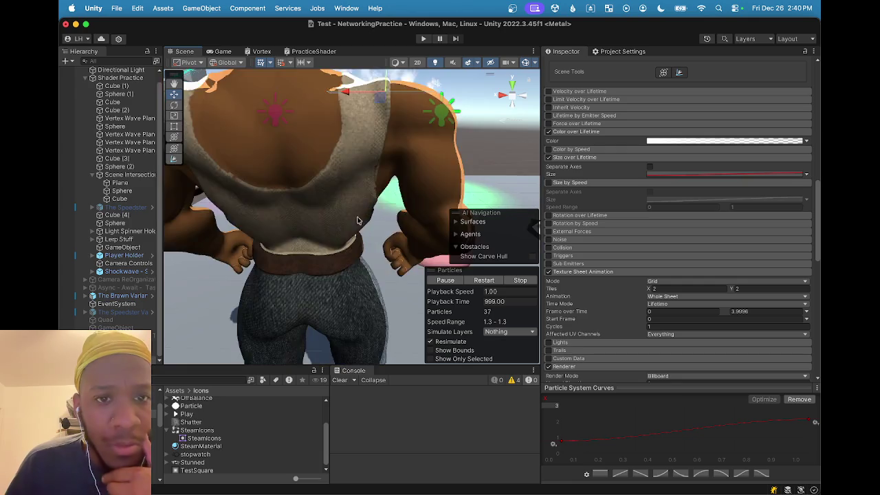
pyautogui.scroll(-5, 357, 220)
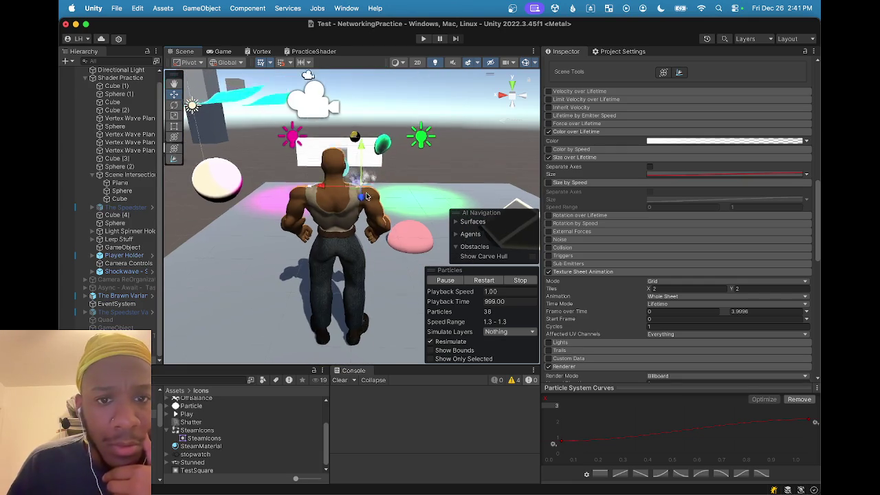
pyautogui.moveTo(357, 220); pyautogui.dragTo(361, 213)
pyautogui.press('f')
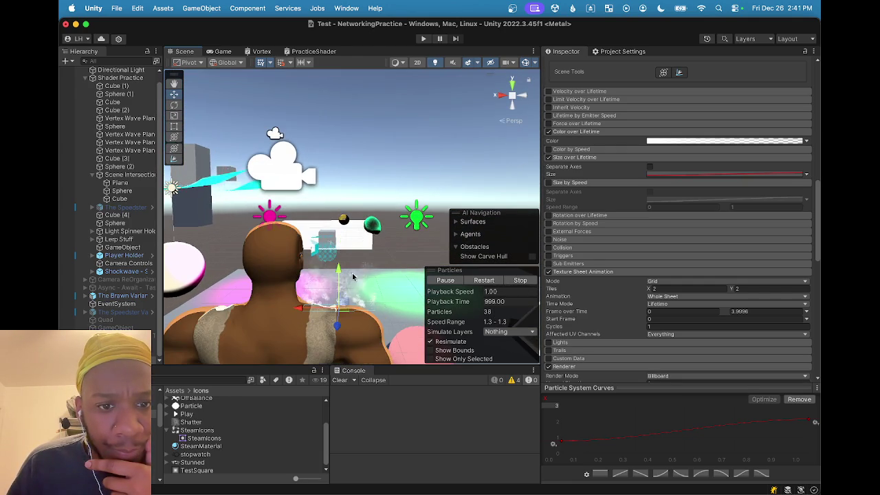
pyautogui.scroll(3, 355, 262)
pyautogui.scroll(-3, 352, 276)
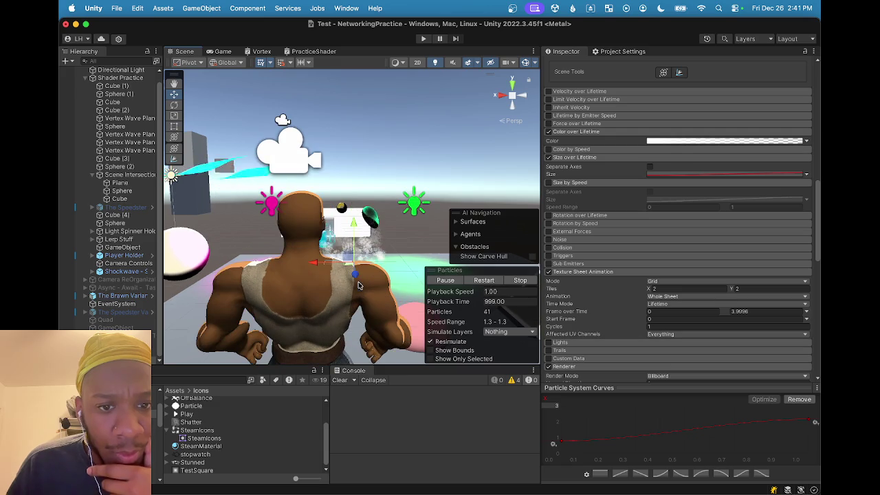
pyautogui.scroll(-5, 354, 278)
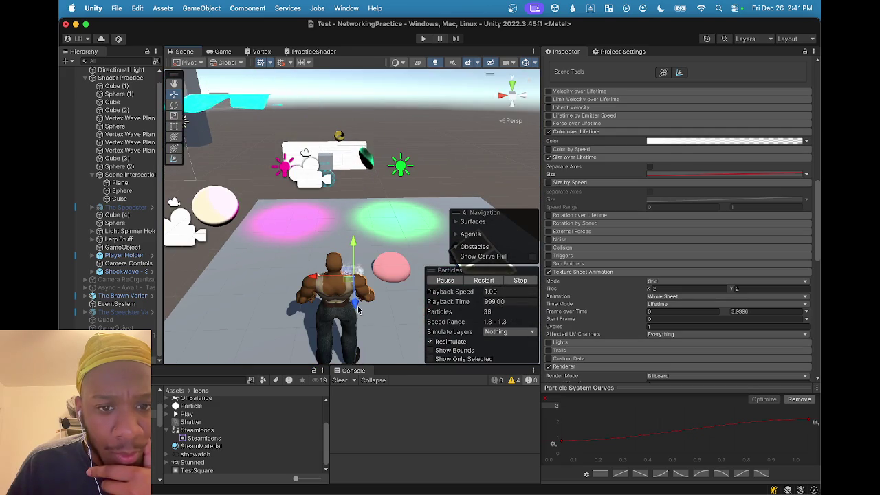
pyautogui.moveTo(361, 308)
pyautogui.mouseDown()
pyautogui.moveTo(362, 203)
pyautogui.moveTo(335, 259)
pyautogui.moveTo(303, 289)
pyautogui.moveTo(227, 280)
pyautogui.moveTo(250, 253)
pyautogui.moveTo(239, 248)
pyautogui.mouseUp()
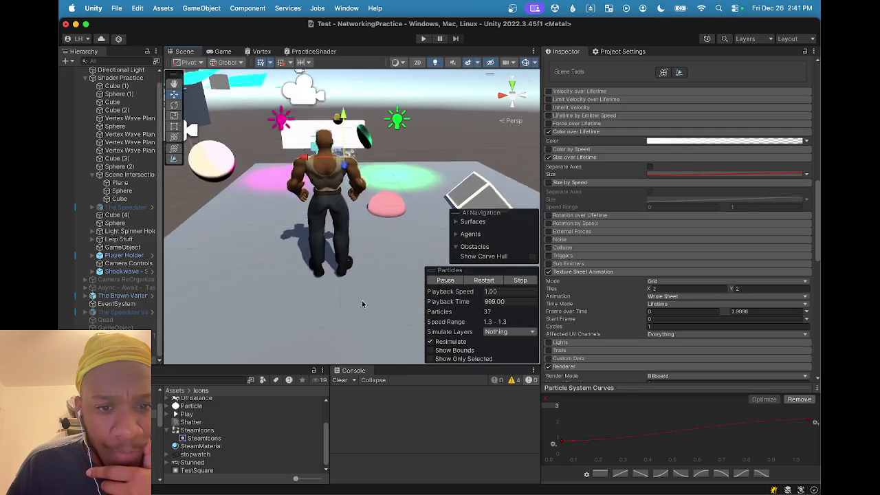
pyautogui.scroll(5, 286, 203)
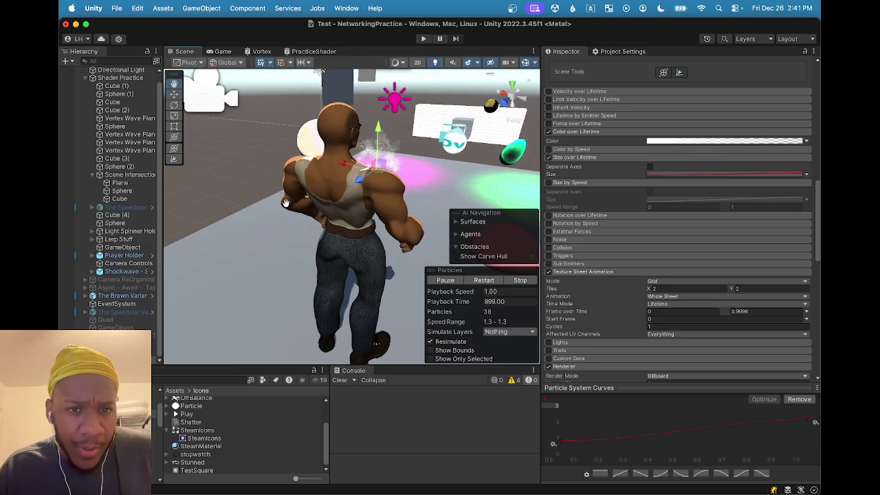
pyautogui.moveTo(285, 203)
pyautogui.mouseDown()
pyautogui.moveTo(414, 217)
pyautogui.moveTo(412, 204)
pyautogui.mouseUp()
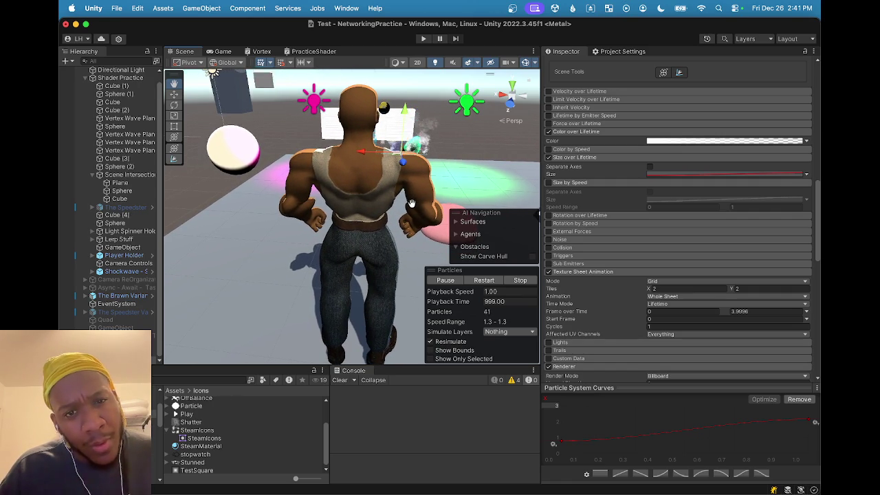
pyautogui.scroll(2, 418, 172)
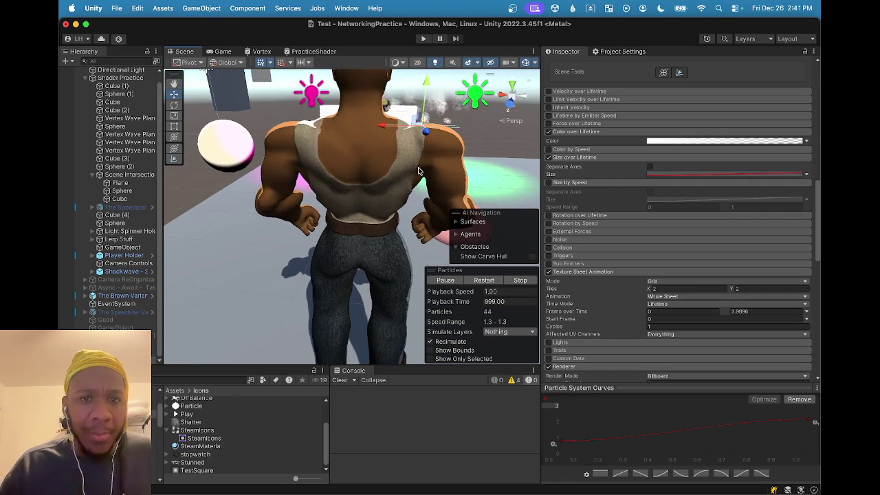
pyautogui.scroll(5, 418, 171)
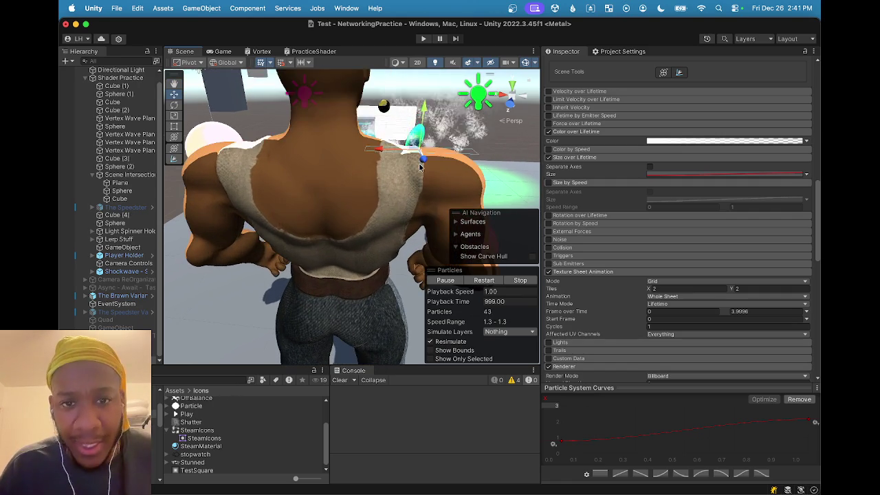
pyautogui.scroll(-1, 421, 166)
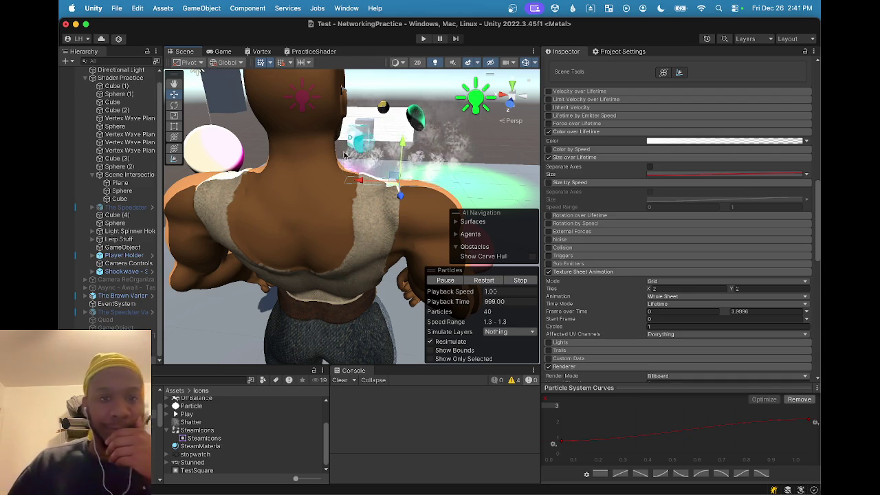
pyautogui.scroll(-5, 323, 170)
pyautogui.moveTo(323, 170)
pyautogui.mouseDown()
pyautogui.moveTo(337, 250)
pyautogui.moveTo(351, 251)
pyautogui.mouseUp()
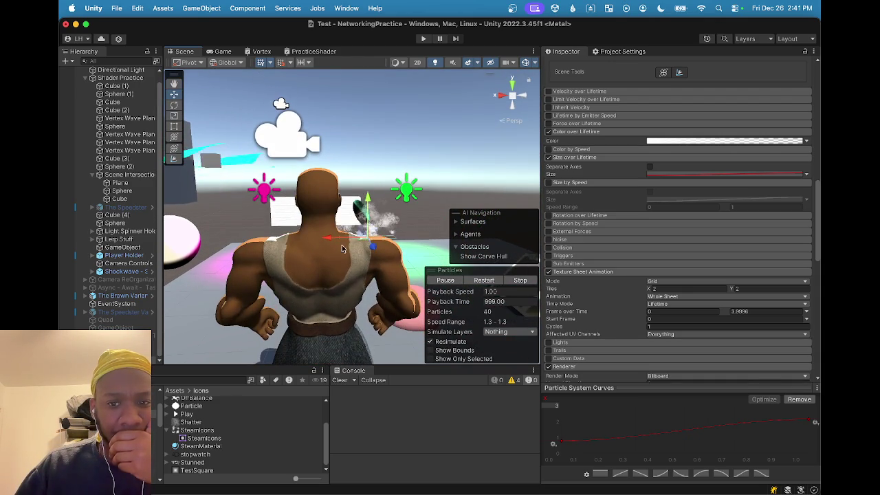
pyautogui.scroll(-5, 652, 330)
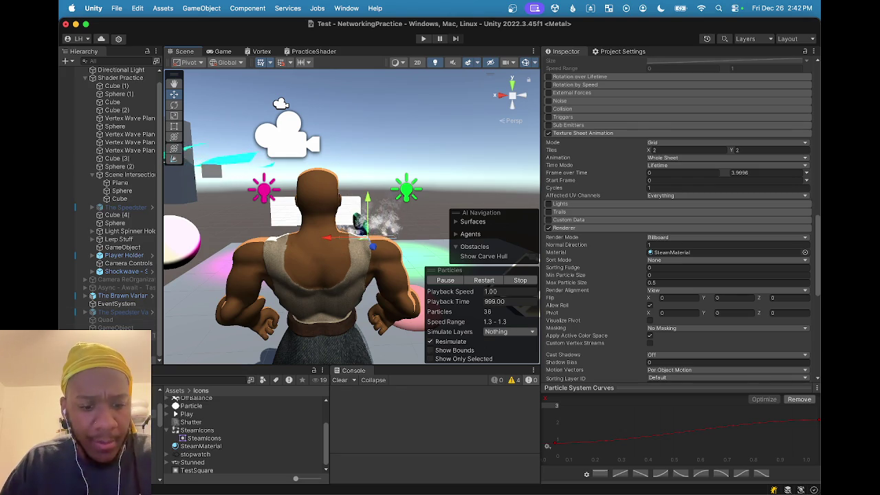
# Shift the steam emitter left along the X axis so it sits at the character's shoulder
pyautogui.scroll(-5, 677, 241)
pyautogui.scroll(-1, 110, 206)
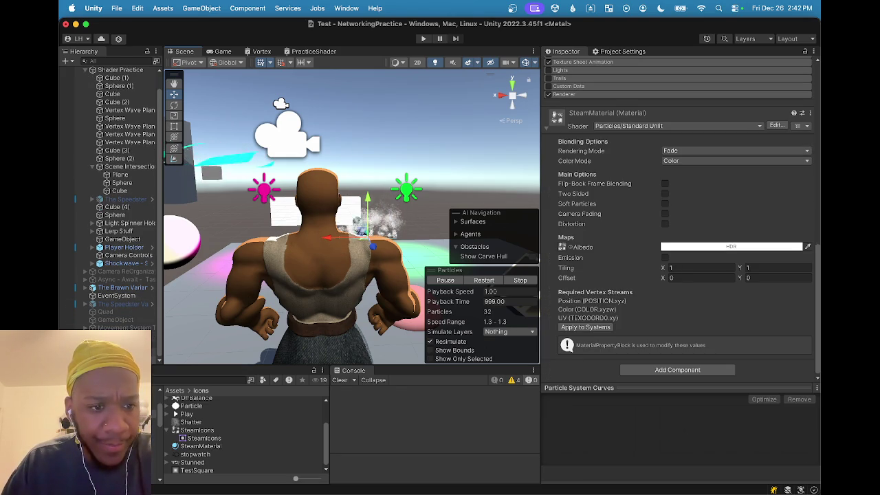
pyautogui.moveTo(329, 241); pyautogui.dragTo(230, 249)
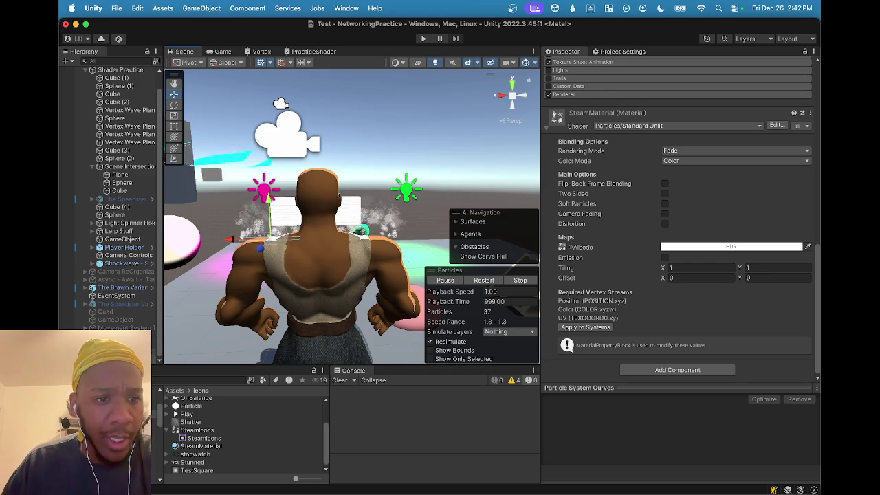
pyautogui.scroll(5, 677, 240)
pyautogui.moveTo(257, 251)
pyautogui.mouseDown()
pyautogui.moveTo(305, 254)
pyautogui.moveTo(219, 270)
pyautogui.moveTo(334, 295)
pyautogui.moveTo(249, 278)
pyautogui.moveTo(339, 227)
pyautogui.moveTo(358, 257)
pyautogui.moveTo(337, 169)
pyautogui.moveTo(332, 227)
pyautogui.moveTo(317, 217)
pyautogui.moveTo(337, 211)
pyautogui.moveTo(314, 278)
pyautogui.moveTo(340, 267)
pyautogui.mouseUp()
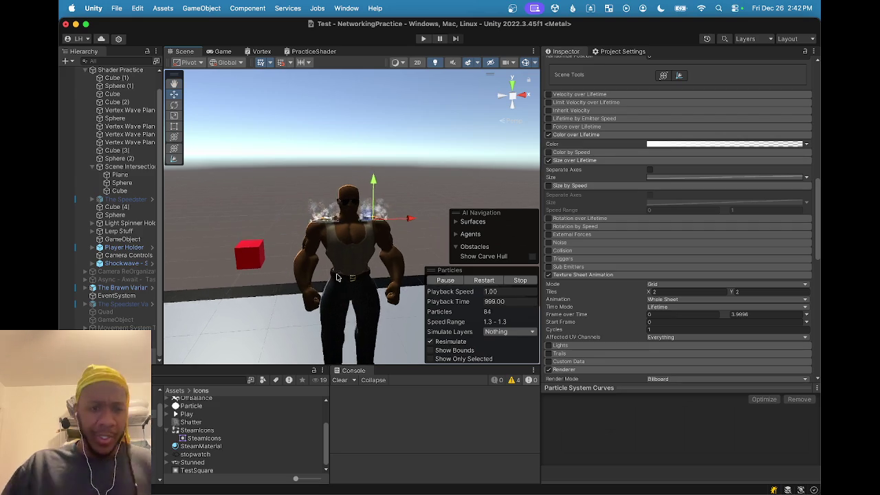
# Clear the Scene selection, then reselect the steam particle system
pyautogui.scroll(5, 344, 259)
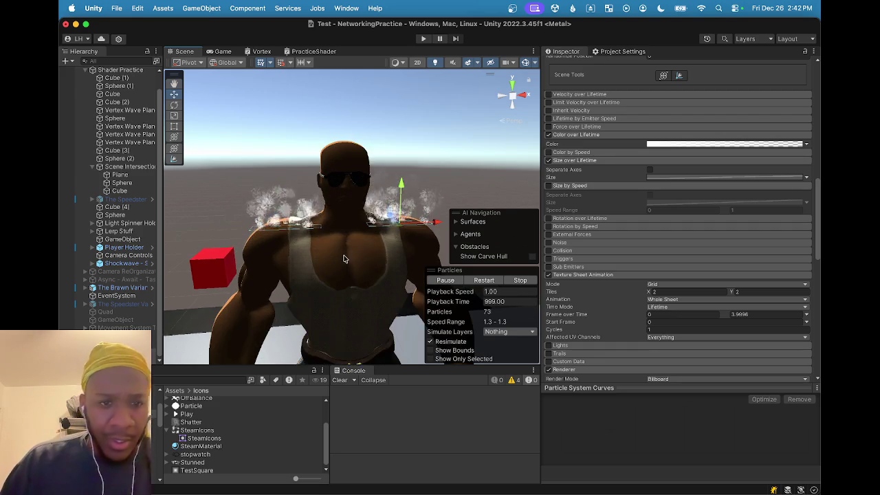
pyautogui.scroll(3, 344, 258)
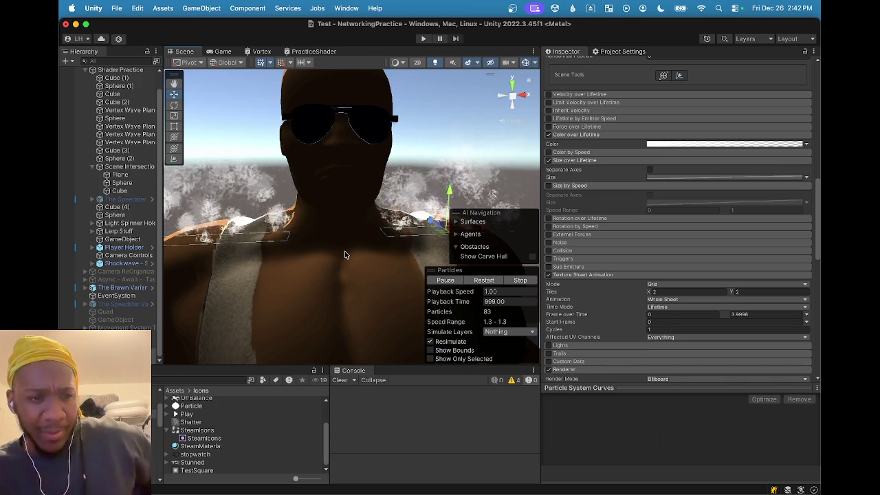
pyautogui.scroll(-10, 677, 220)
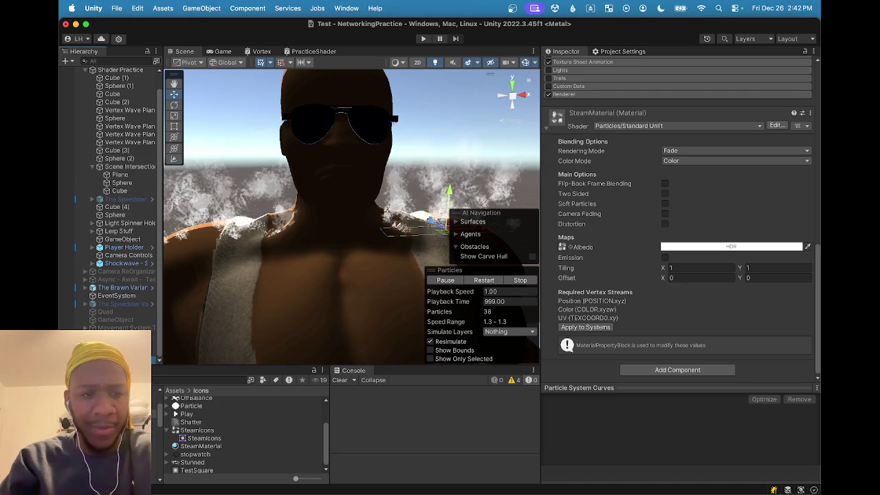
pyautogui.click(399, 217)
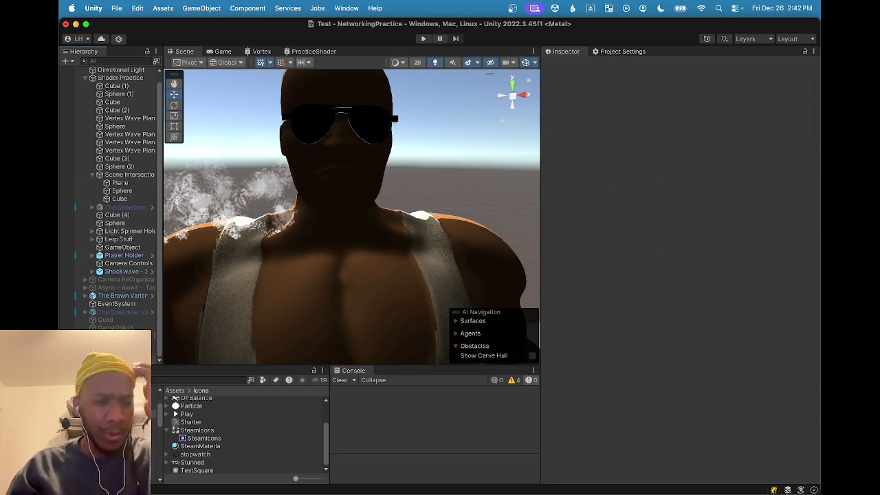
pyautogui.click(234, 193)
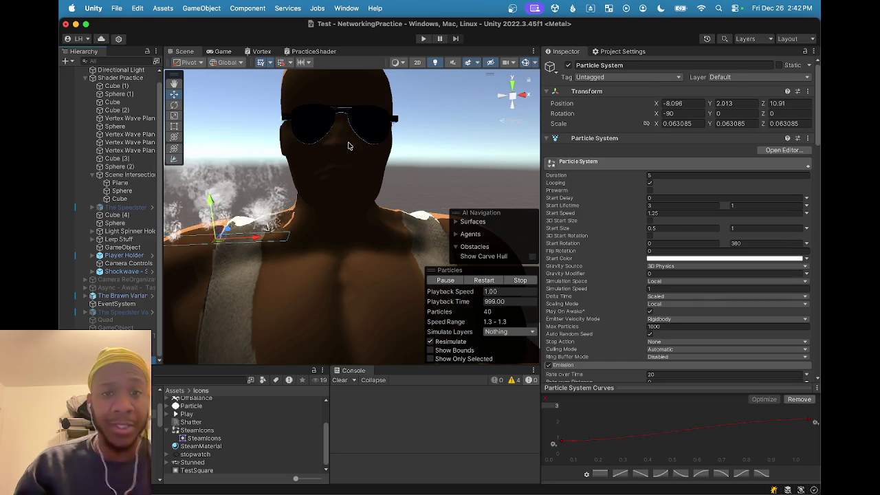
# Select Character Mesh and find the BrawnMAT material with a 'brawnmat' Project search
pyautogui.click(348, 147)
pyautogui.click(332, 210)
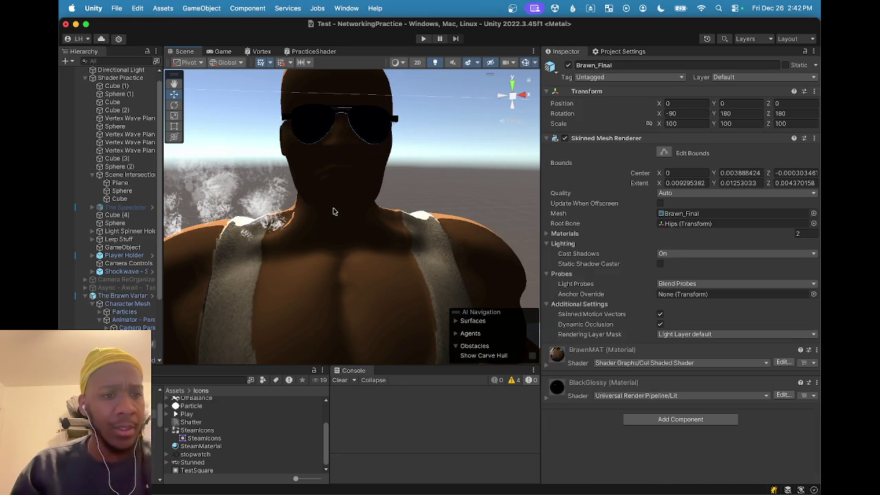
pyautogui.click(124, 303)
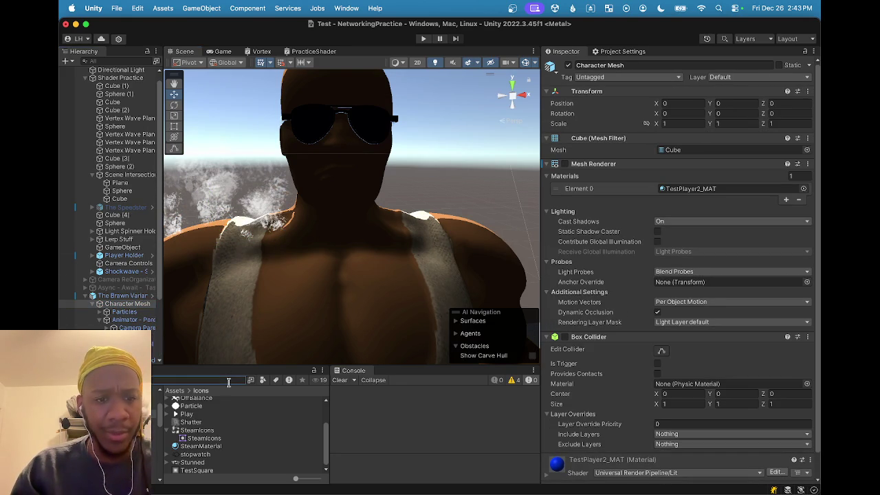
pyautogui.write('brawn')
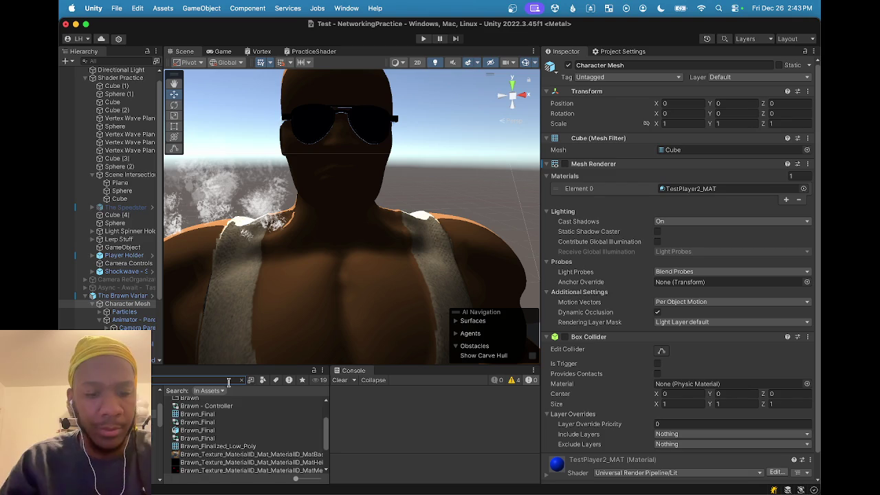
pyautogui.write('mat')
pyautogui.click(195, 400)
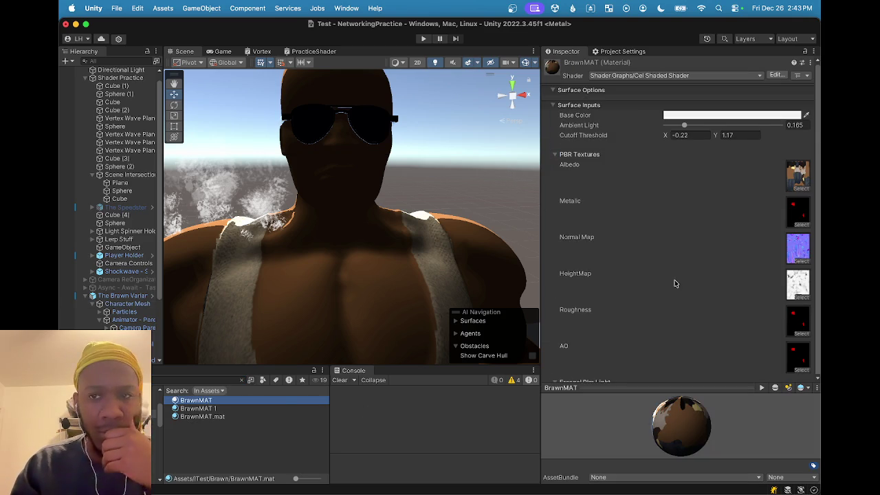
# Adjust BrawnMAT's Base Color in the colour picker, leaving it near-white F1F1F1
pyautogui.click(701, 116)
pyautogui.moveTo(747, 172)
pyautogui.mouseDown()
pyautogui.moveTo(754, 169)
pyautogui.moveTo(724, 176)
pyautogui.mouseUp()
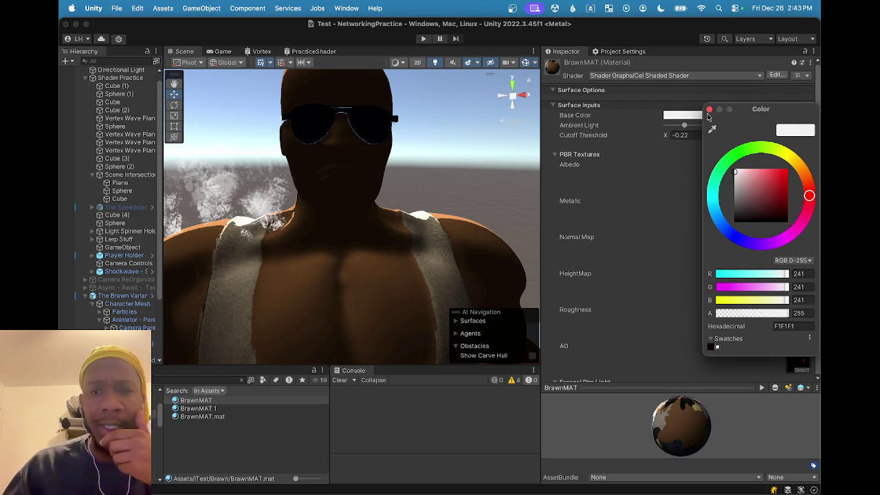
pyautogui.click(711, 111)
pyautogui.scroll(-3, 117, 275)
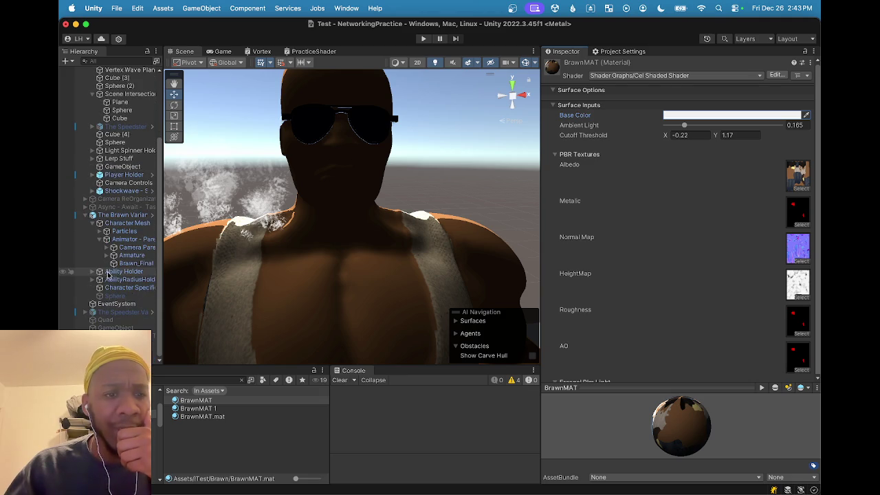
pyautogui.moveTo(164, 295); pyautogui.dragTo(169, 295)
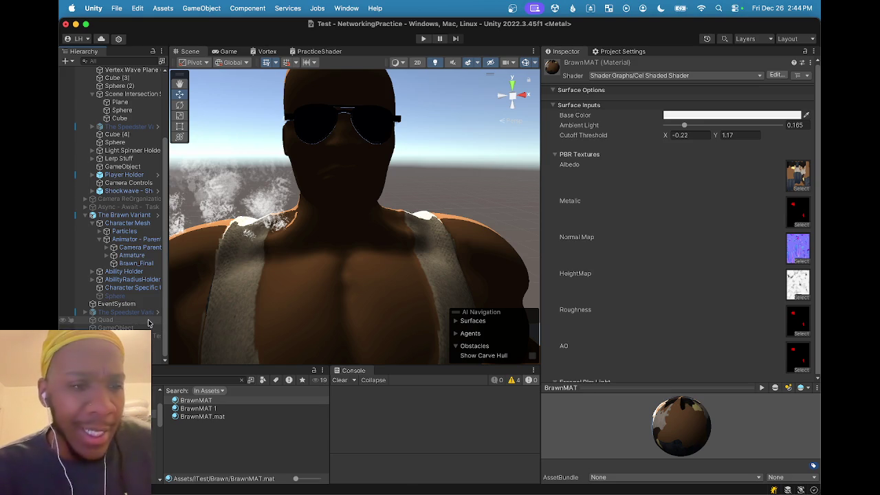
pyautogui.moveTo(171, 282); pyautogui.dragTo(177, 277)
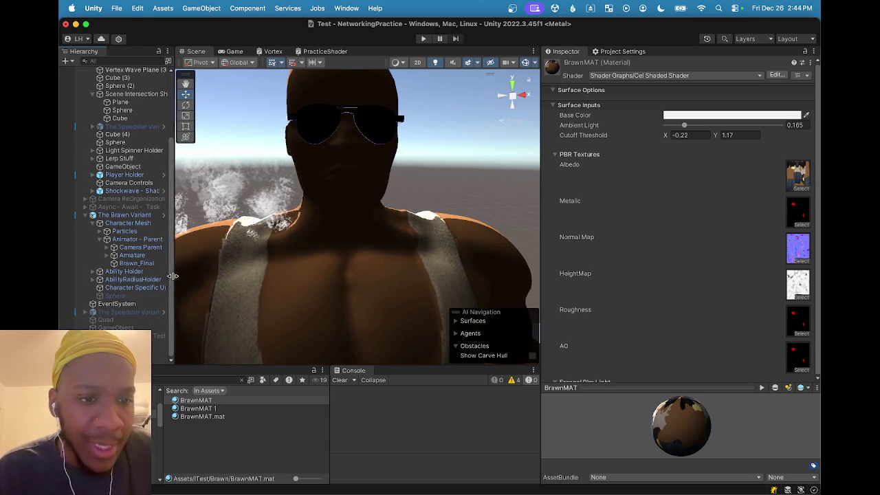
pyautogui.moveTo(220, 249)
pyautogui.mouseDown()
pyautogui.moveTo(242, 240)
pyautogui.moveTo(206, 242)
pyautogui.mouseUp()
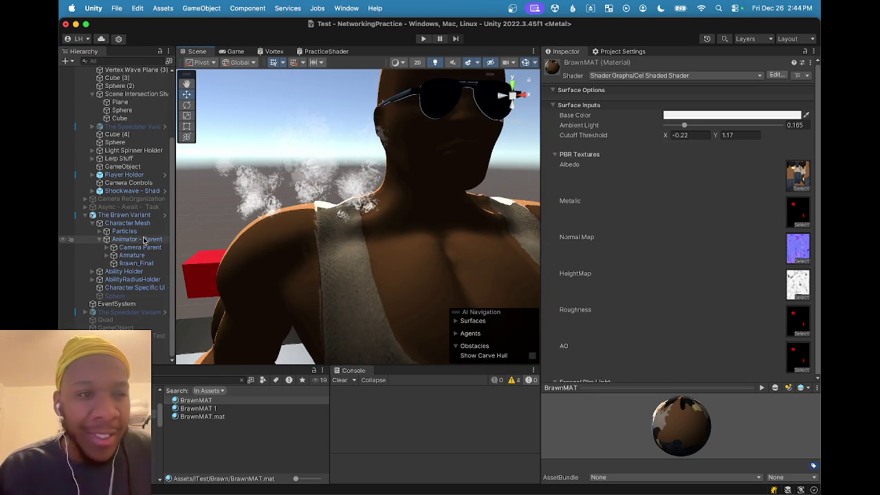
pyautogui.click(92, 223)
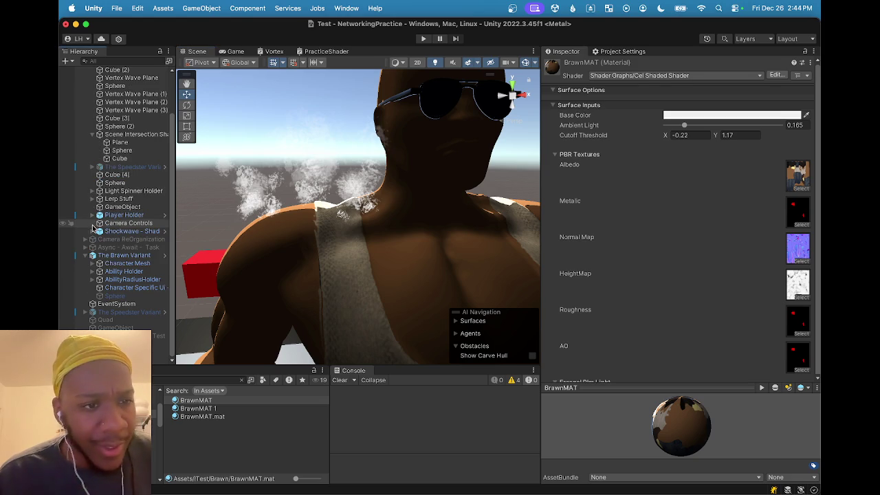
pyautogui.scroll(-5, 305, 204)
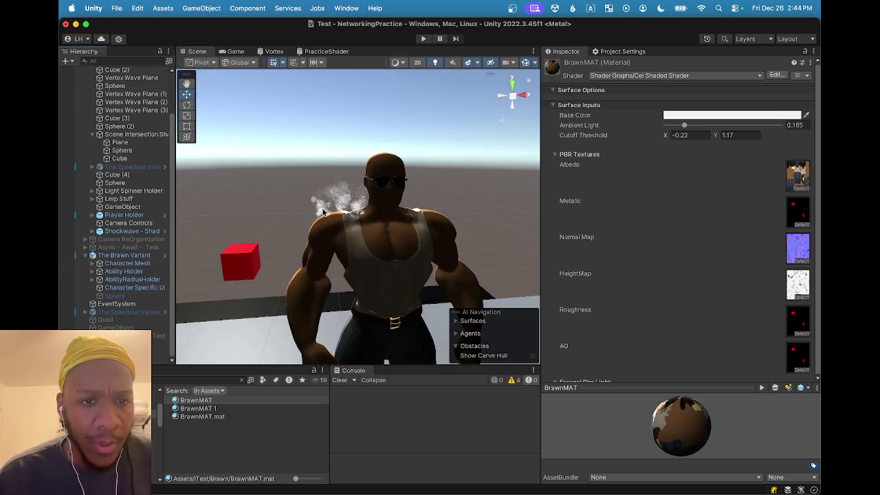
pyautogui.moveTo(304, 204); pyautogui.dragTo(328, 209)
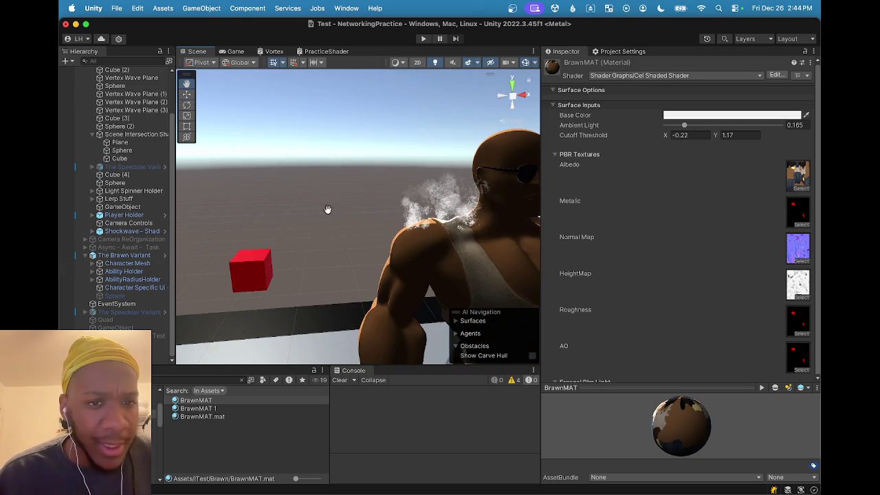
pyautogui.moveTo(393, 207)
pyautogui.mouseDown()
pyautogui.moveTo(467, 247)
pyautogui.moveTo(358, 133)
pyautogui.mouseUp()
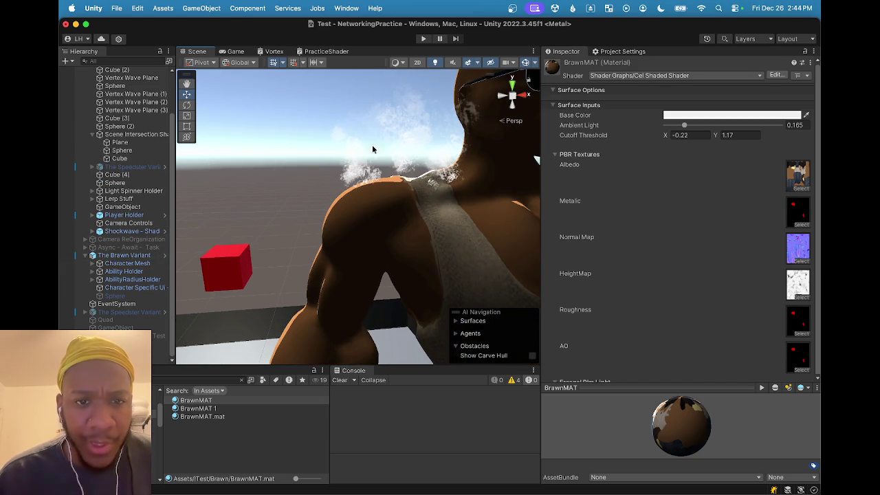
pyautogui.moveTo(443, 158); pyautogui.dragTo(432, 161)
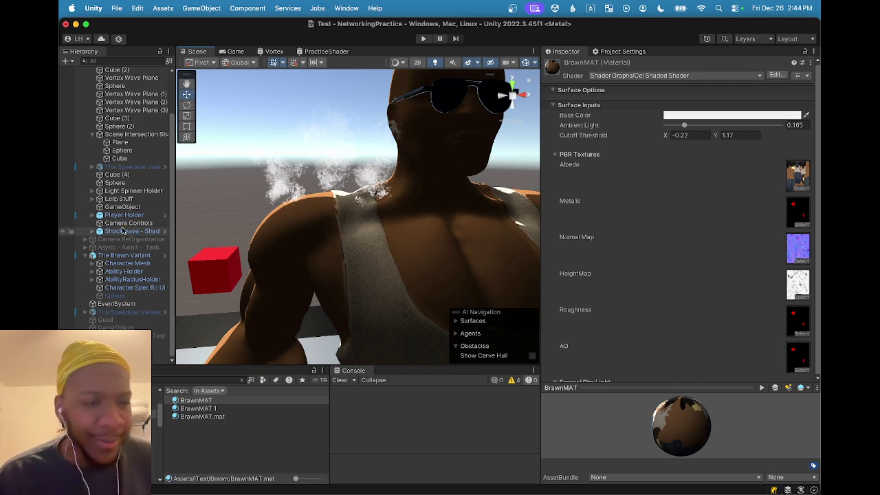
pyautogui.scroll(1, 127, 230)
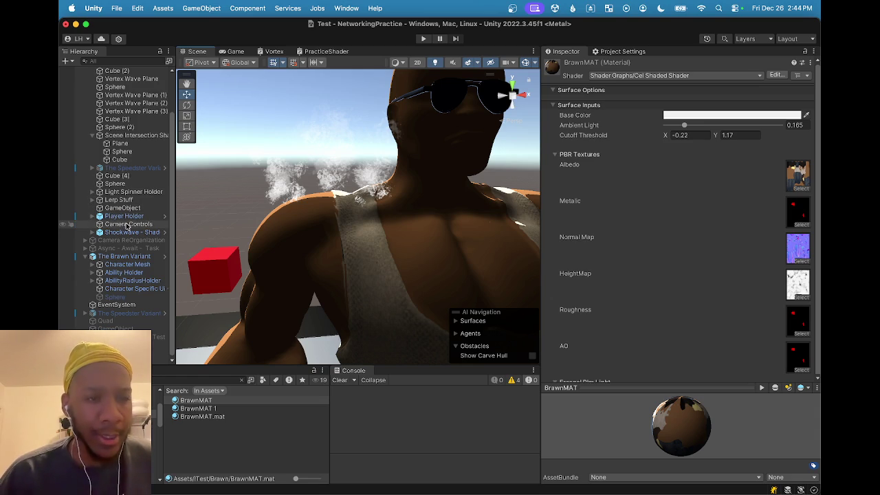
pyautogui.scroll(3, 130, 218)
pyautogui.scroll(-3, 124, 241)
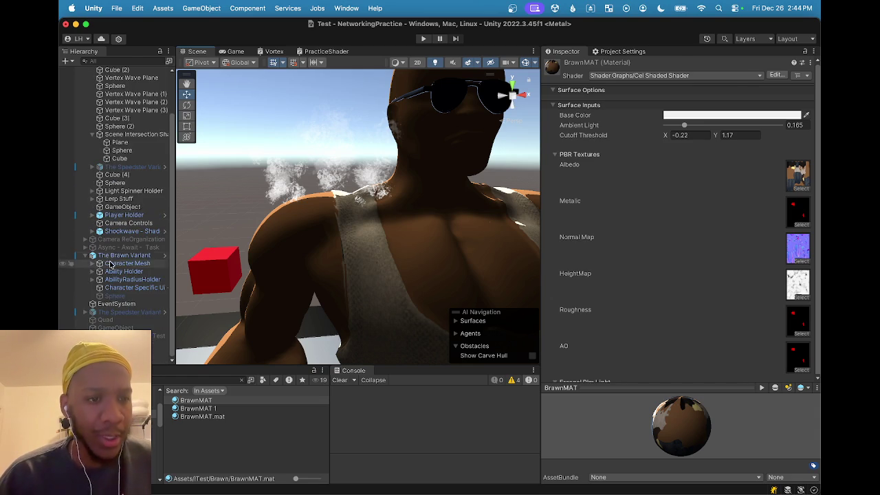
pyautogui.click(120, 256)
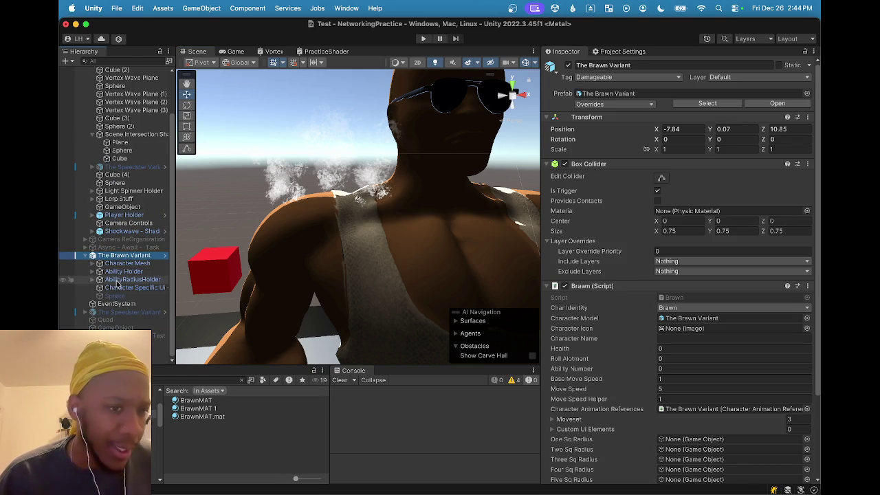
# Expand Character Mesh down to Particles and duplicate Shockwave - Shader Manager with Cmd+D
pyautogui.click(92, 263)
pyautogui.click(106, 279)
pyautogui.click(125, 272)
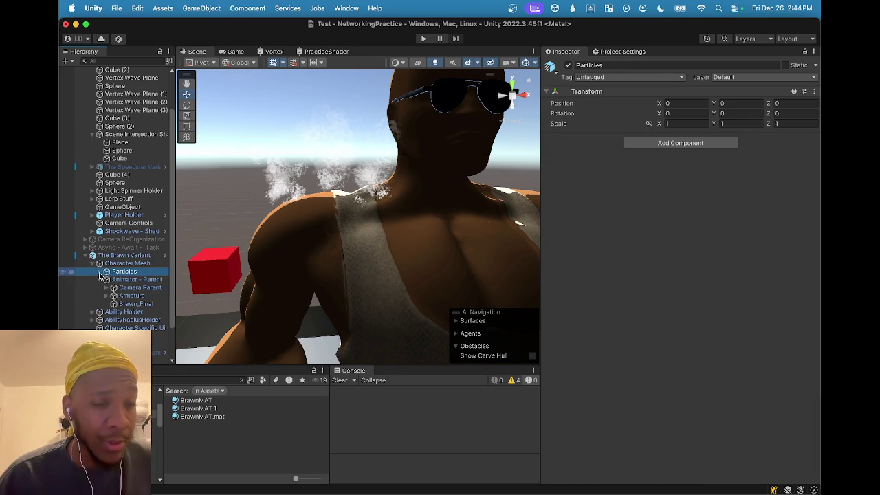
pyautogui.click(101, 274)
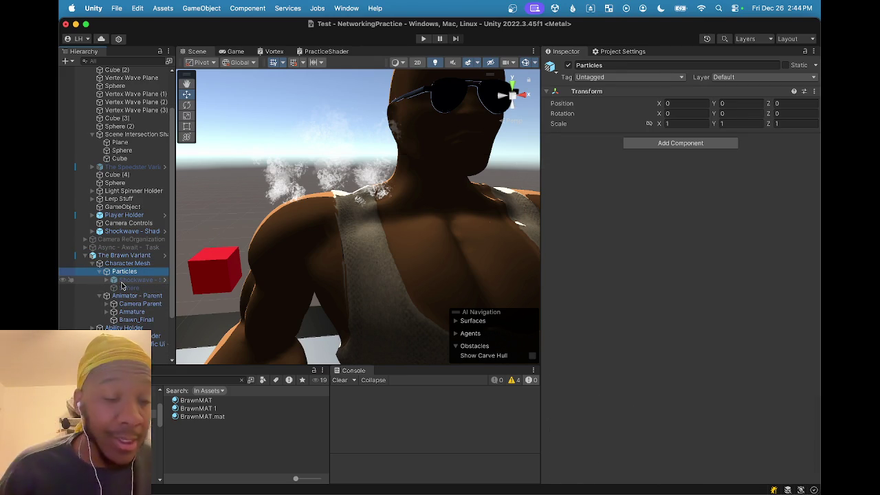
pyautogui.click(122, 282)
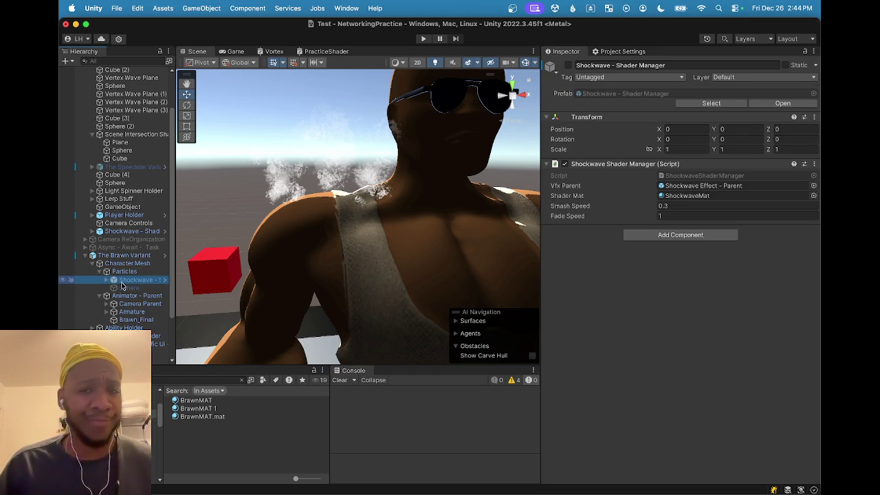
pyautogui.press('super+d')
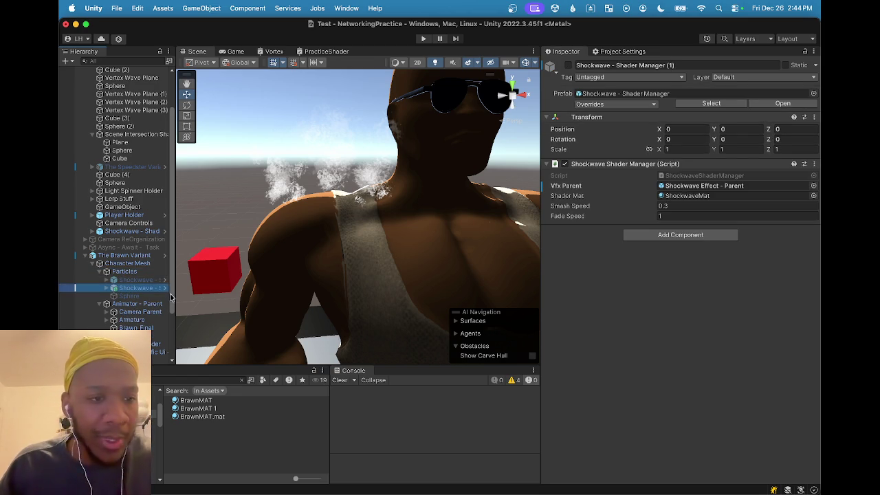
# Name the copy 'Ire - Shader Manager' and delete its Shockwave Shader Manager script component
pyautogui.click(678, 66)
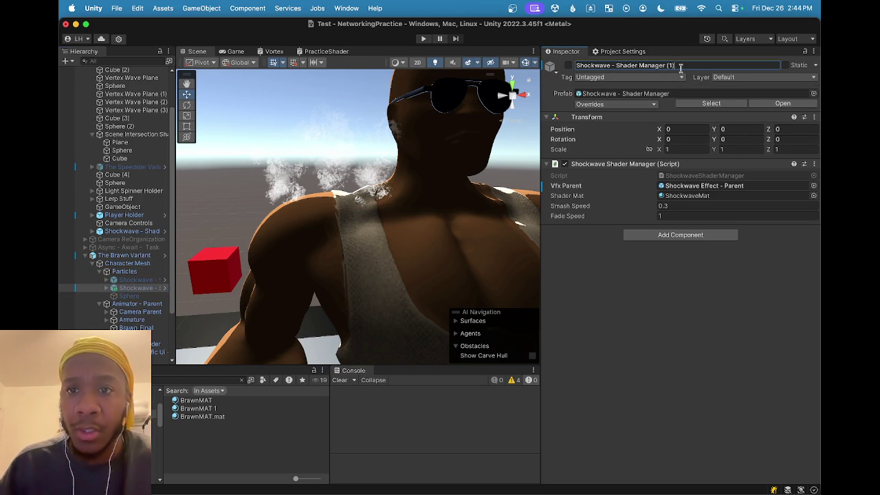
pyautogui.press('BackSpace')
pyautogui.press('BackSpace')
pyautogui.press('BackSpace')
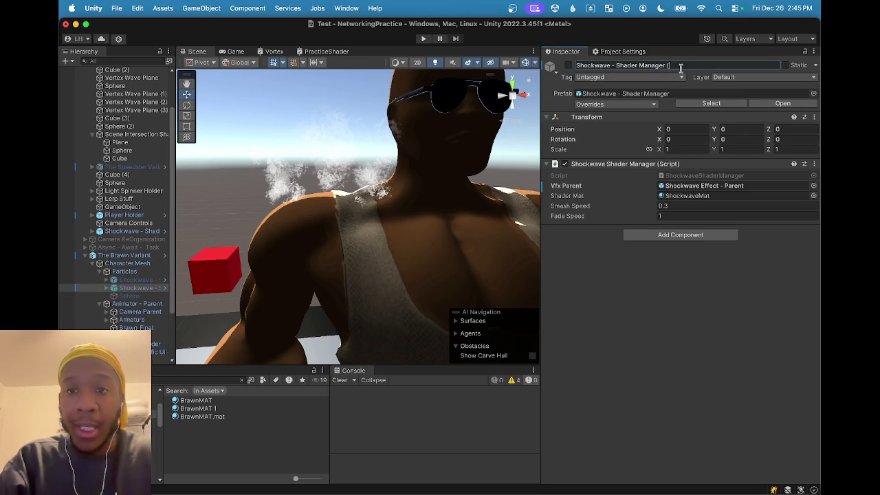
pyautogui.write('r')
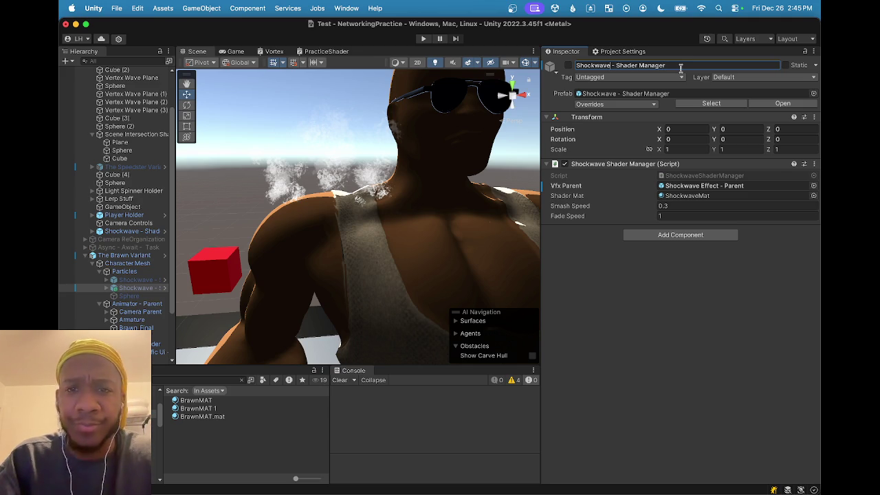
pyautogui.press('BackSpace')
pyautogui.press('BackSpace')
pyautogui.press('BackSpace')
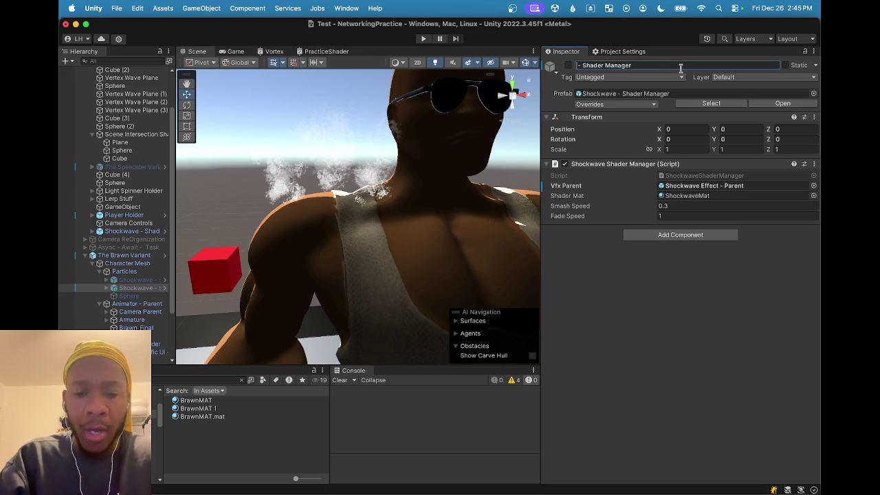
pyautogui.write('Ire')
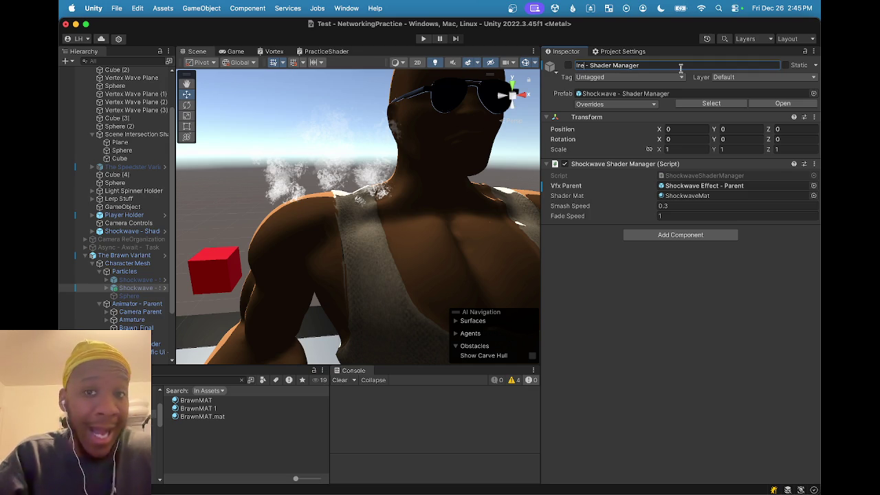
pyautogui.press('Return')
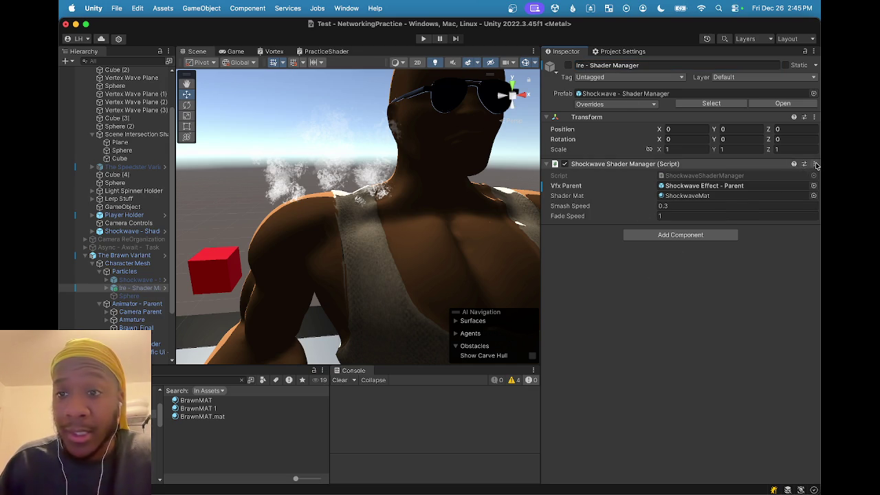
pyautogui.click(814, 165)
pyautogui.click(777, 207)
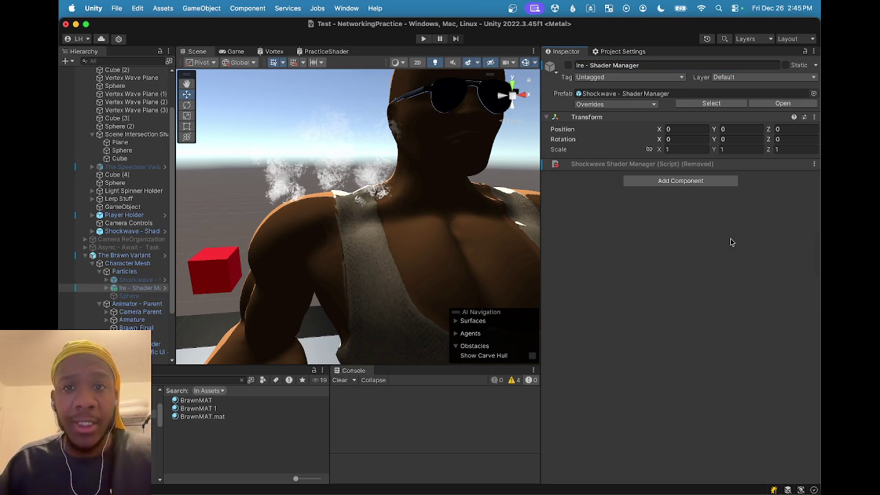
# Apply Prefab > Unpack Completely to Ire - Shader Manager, expand its children, and widen the Hierarchy
pyautogui.rightClick(141, 287)
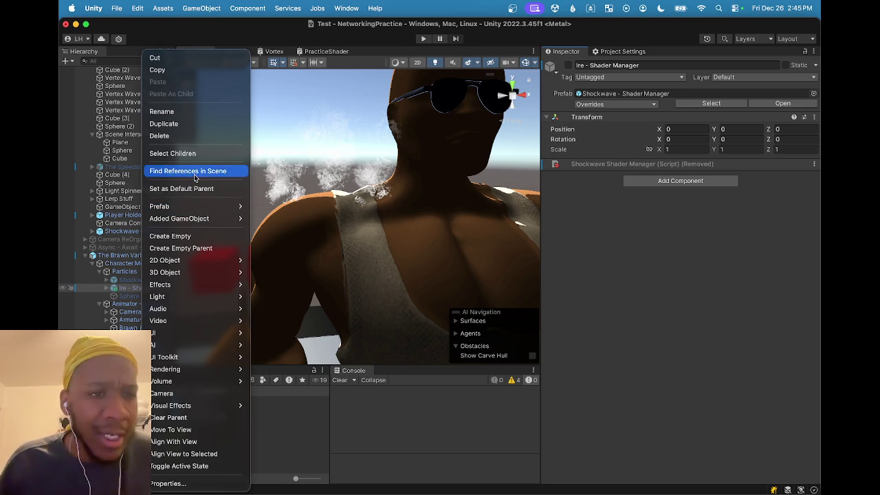
pyautogui.moveTo(198, 207)
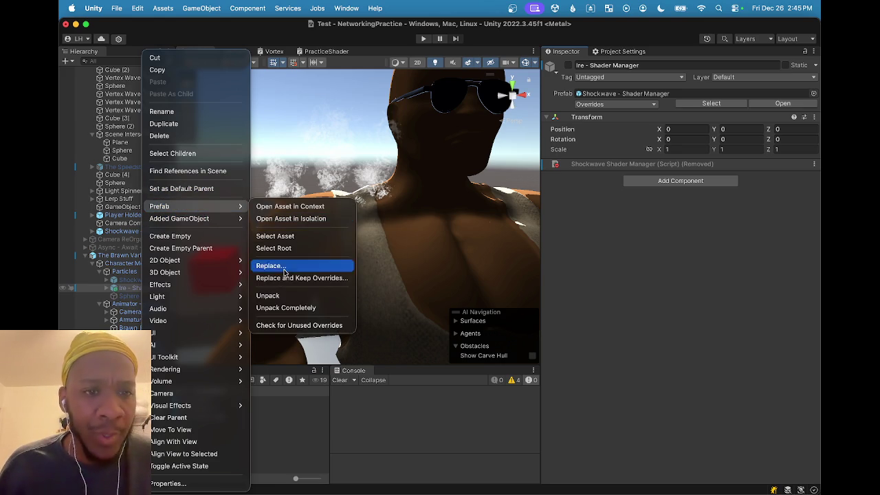
pyautogui.click(296, 308)
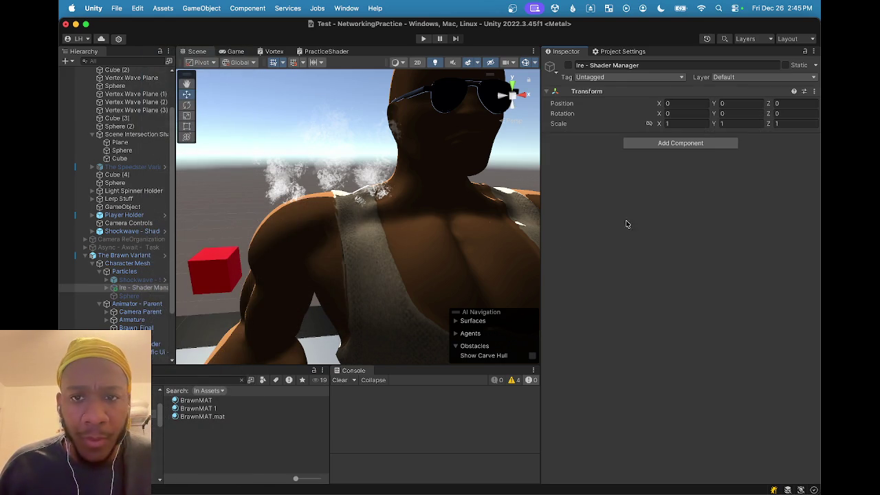
pyautogui.click(107, 288)
pyautogui.click(114, 296)
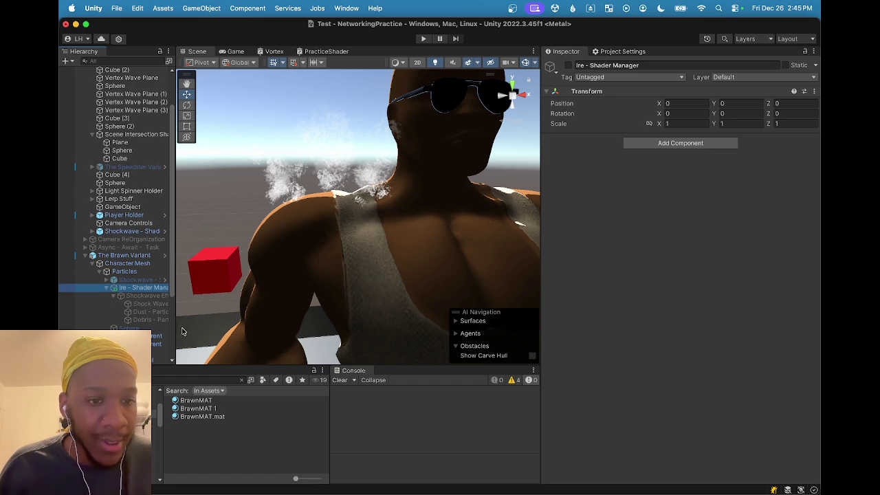
pyautogui.moveTo(175, 324); pyautogui.dragTo(238, 324)
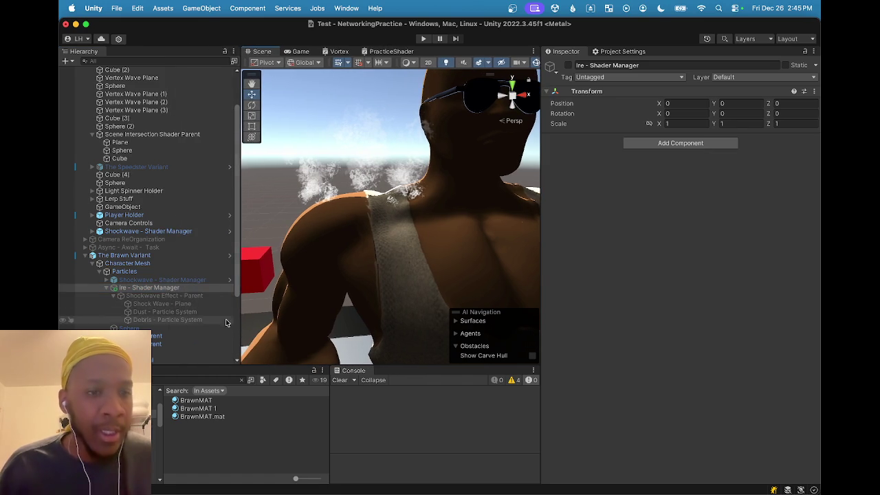
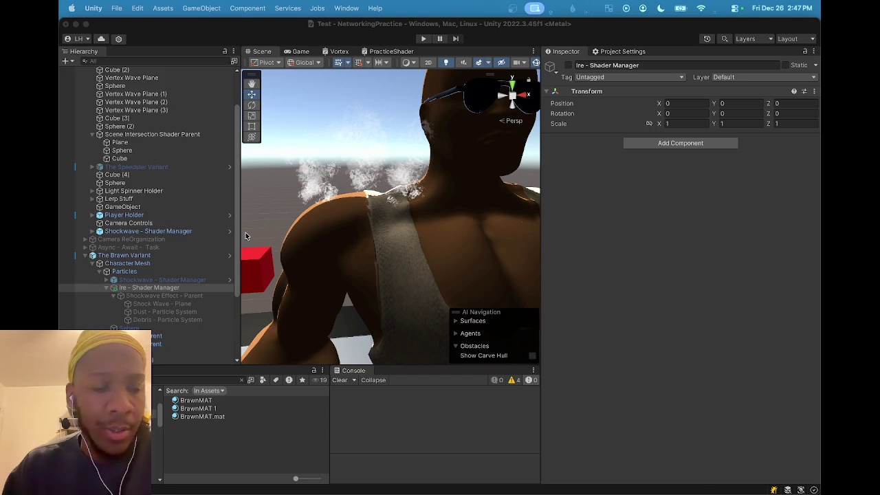
# Rename Shockwave Effect - Parent to 'Ire Effect - Parent' by replacing 'Shockwave' with 'Ire'
pyautogui.scroll(-3, 190, 282)
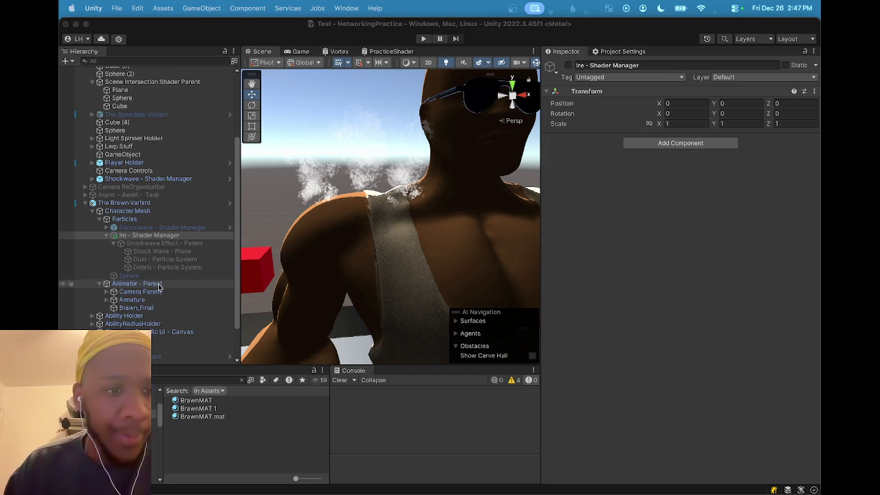
pyautogui.click(176, 245)
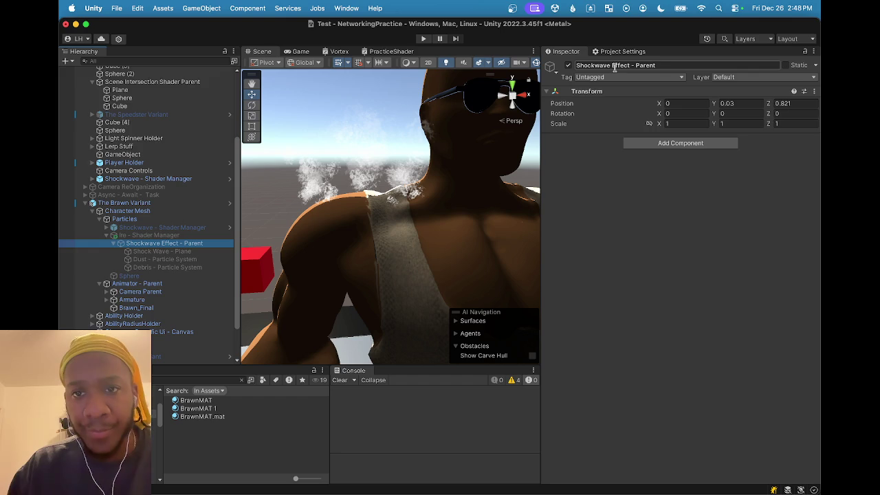
pyautogui.click(611, 69)
pyautogui.moveTo(631, 66); pyautogui.dragTo(549, 56)
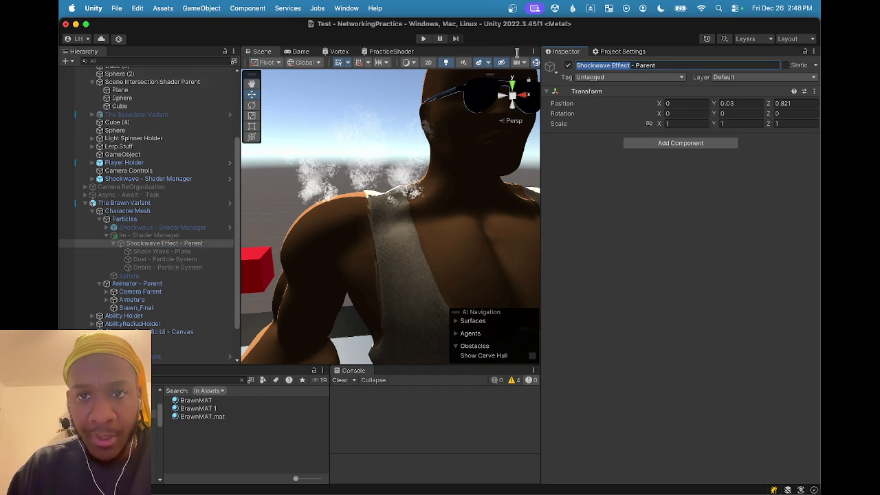
pyautogui.press('Left')
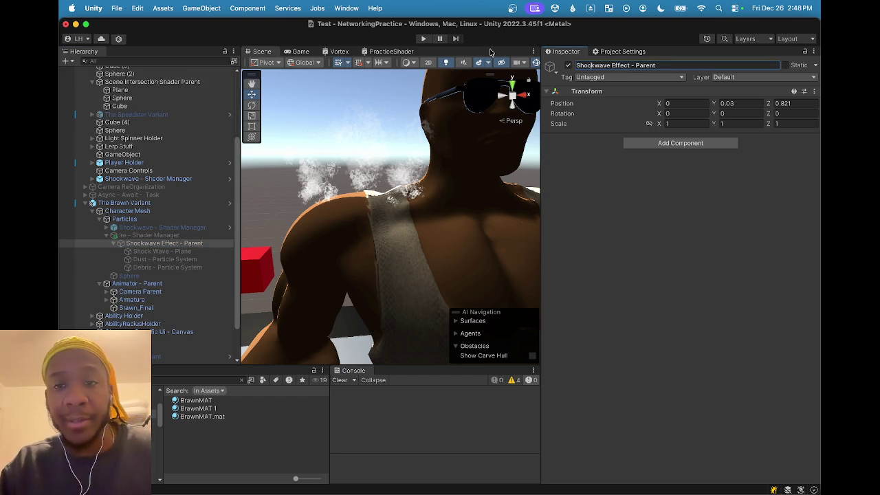
pyautogui.press('BackSpace')
pyautogui.press('BackSpace')
pyautogui.press('BackSpace')
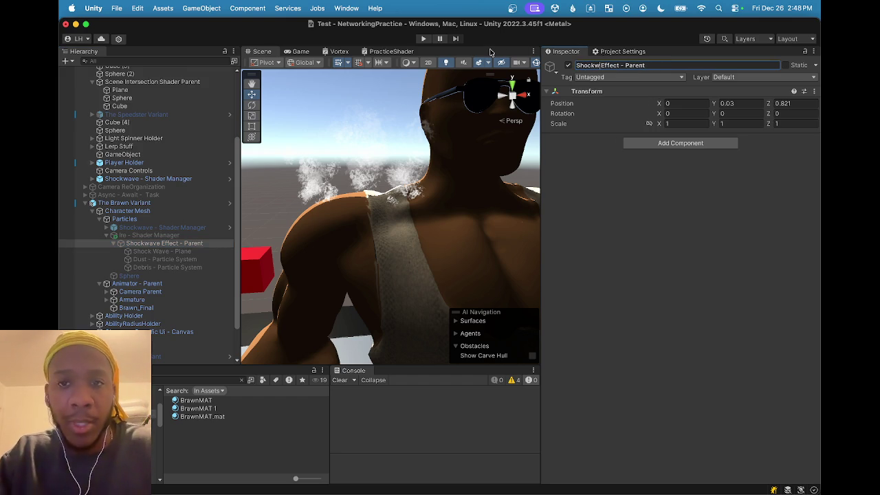
pyautogui.write('Ire')
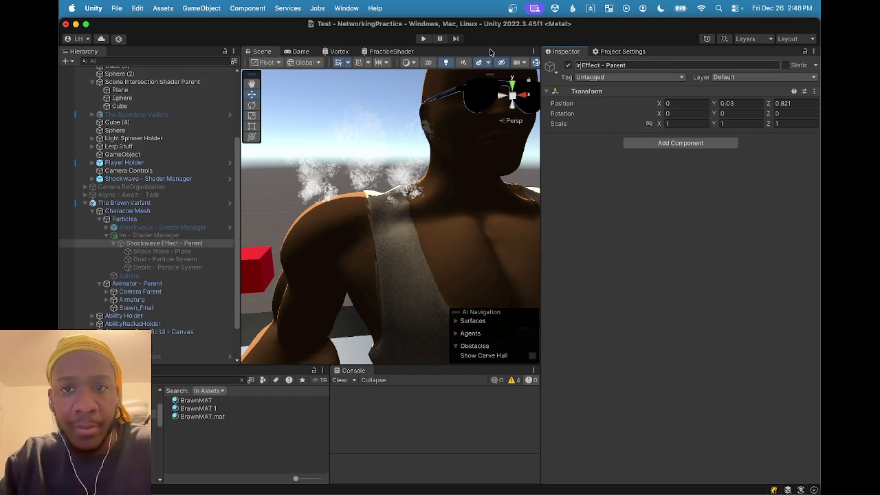
pyautogui.press('Return')
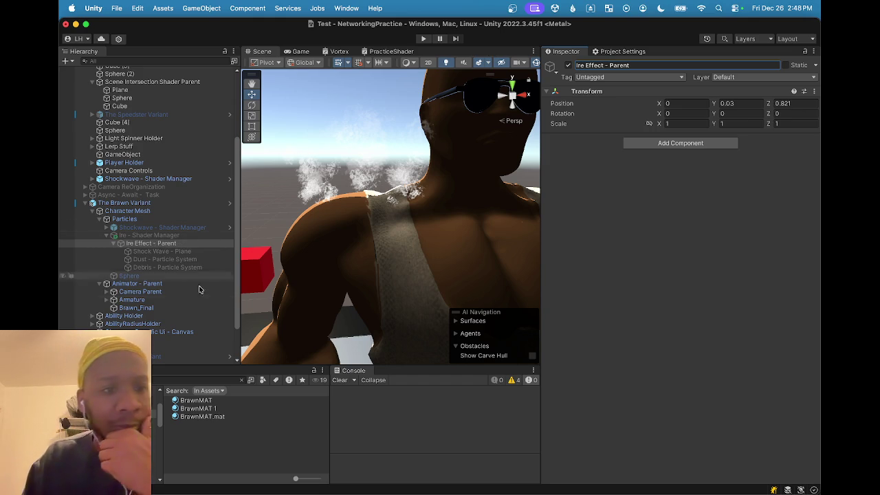
# Move the smoke Particle System under Ire Effect - Parent in the Hierarchy
pyautogui.click(180, 252)
pyautogui.click(184, 261)
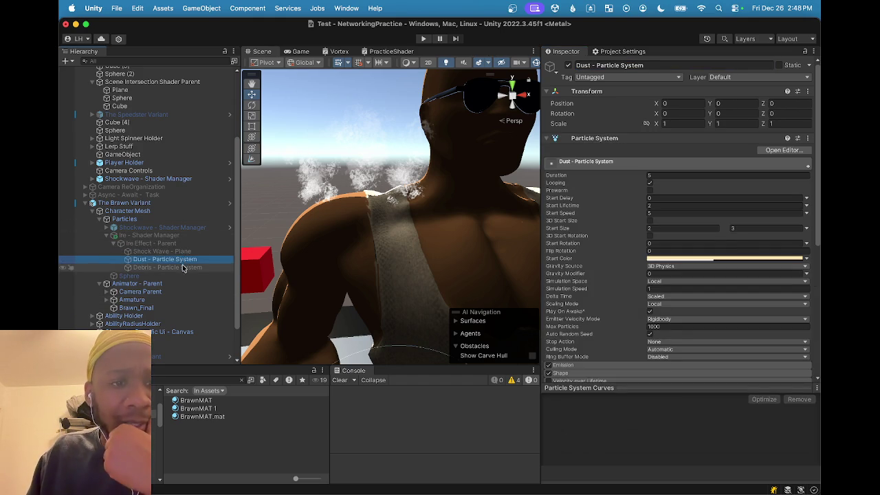
pyautogui.click(183, 267)
pyautogui.scroll(-2, 178, 278)
pyautogui.moveTo(165, 223)
pyautogui.mouseDown()
pyautogui.moveTo(158, 271)
pyautogui.moveTo(155, 206)
pyautogui.mouseUp()
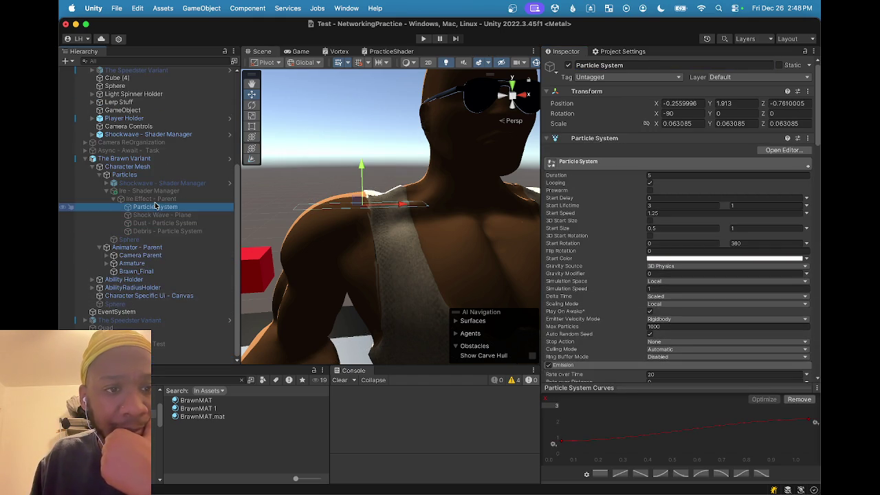
pyautogui.press('Up')
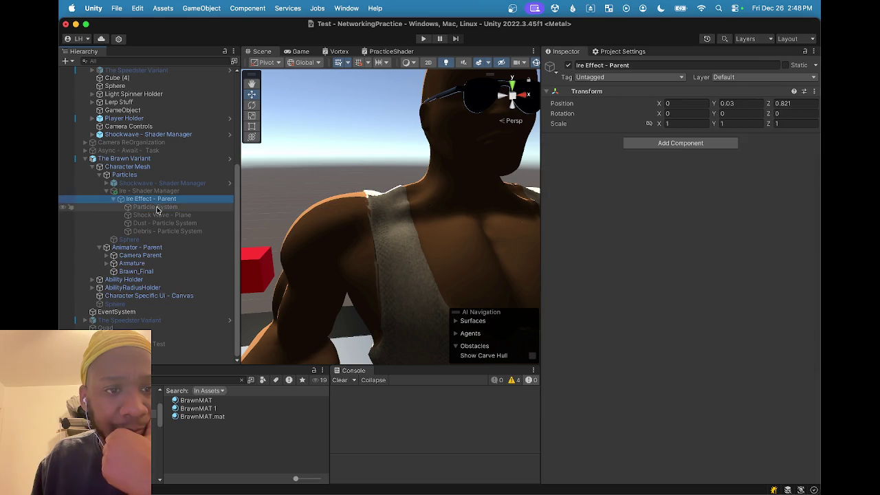
# Inspect the new Particle System child and the Shock Wave - Plane, Dust and Debris objects
pyautogui.click(156, 207)
pyautogui.click(159, 215)
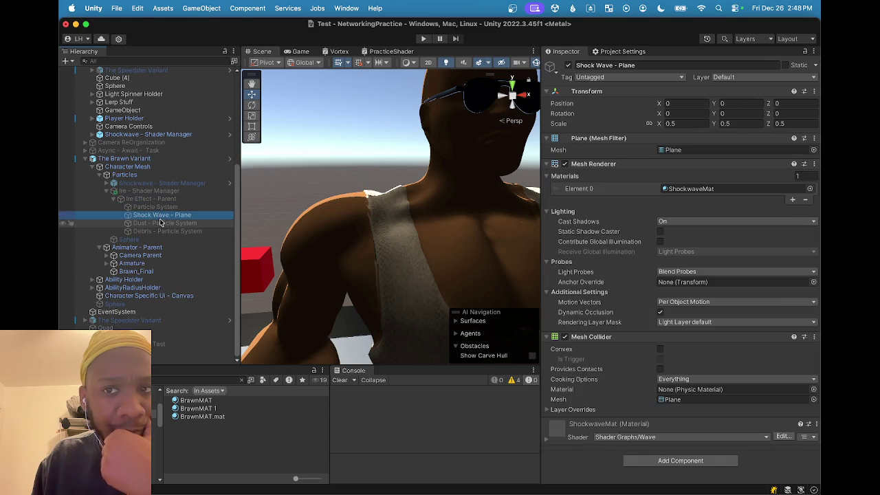
pyautogui.click(159, 221)
pyautogui.press('Down')
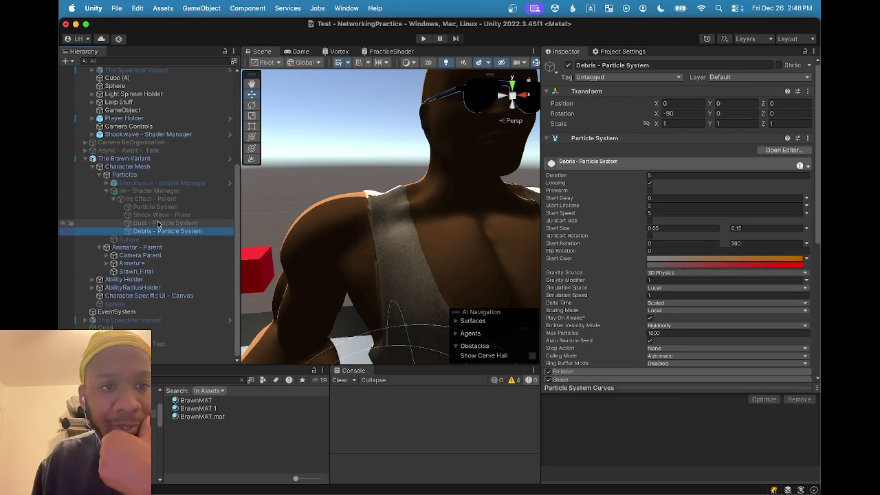
pyautogui.click(157, 223)
pyautogui.click(156, 215)
pyautogui.click(156, 206)
pyautogui.click(155, 200)
pyautogui.click(156, 207)
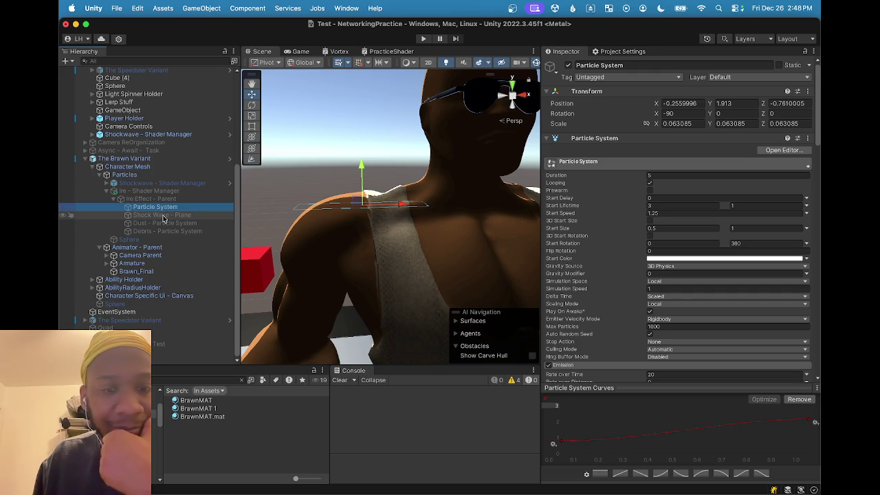
# Delete Shock Wave - Plane, Dust and Debris, leaving Ire - Shader Manager selected
pyautogui.click(164, 216)
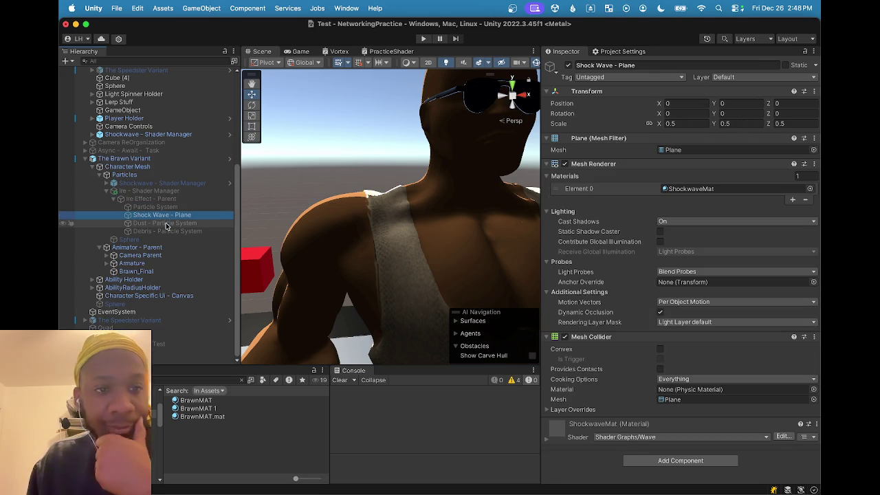
pyautogui.click(165, 223)
pyautogui.click(169, 231)
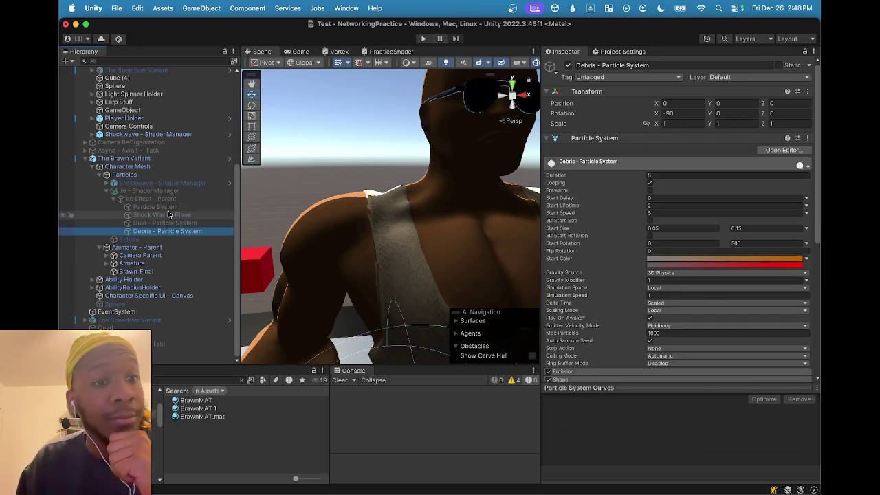
pyautogui.click(169, 214)
pyautogui.keyDown('shift'); pyautogui.click(179, 232); pyautogui.keyUp('shift')
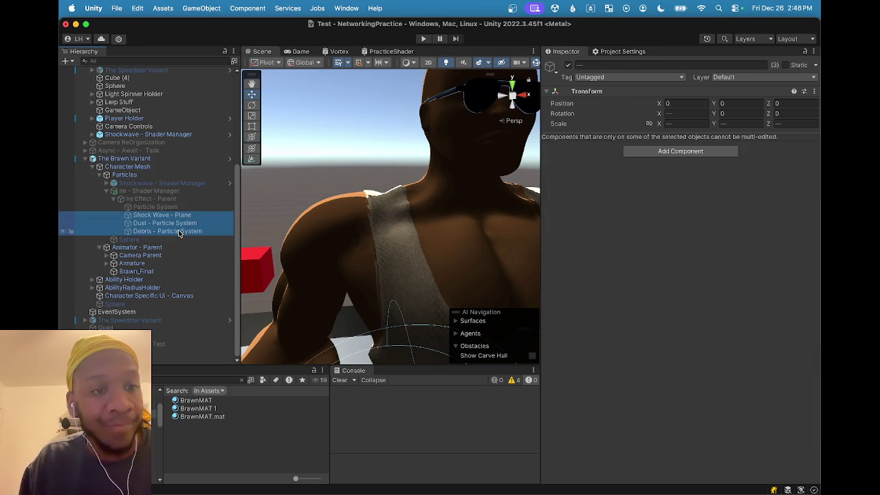
pyautogui.press('Delete')
pyautogui.click(178, 232)
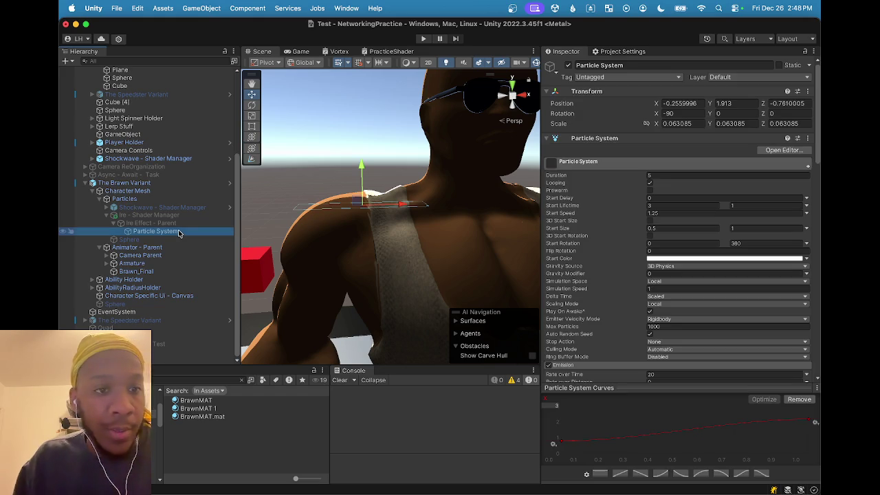
pyautogui.click(172, 215)
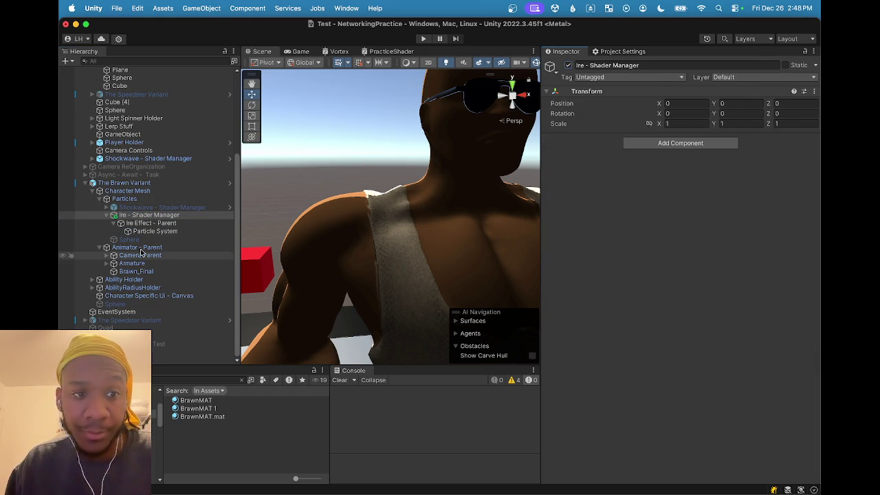
# Change the smoke Particle System's Start Speed from 1.25 to 0.75 and begin editing Start Lifetime
pyautogui.click(153, 232)
pyautogui.moveTo(323, 275)
pyautogui.mouseDown()
pyautogui.moveTo(363, 265)
pyautogui.moveTo(388, 305)
pyautogui.moveTo(383, 269)
pyautogui.moveTo(289, 237)
pyautogui.moveTo(397, 240)
pyautogui.moveTo(374, 227)
pyautogui.mouseUp()
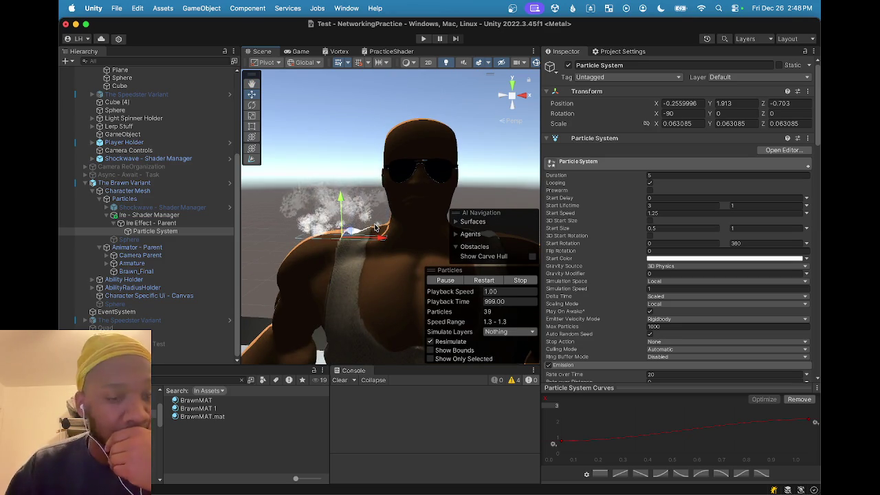
pyautogui.moveTo(376, 228)
pyautogui.mouseDown()
pyautogui.moveTo(409, 240)
pyautogui.moveTo(377, 252)
pyautogui.mouseUp()
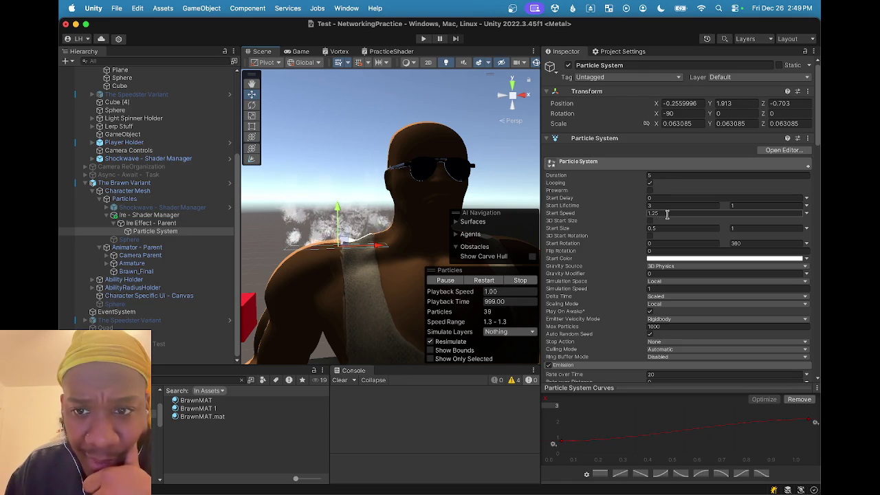
pyautogui.click(666, 213)
pyautogui.press('BackSpace')
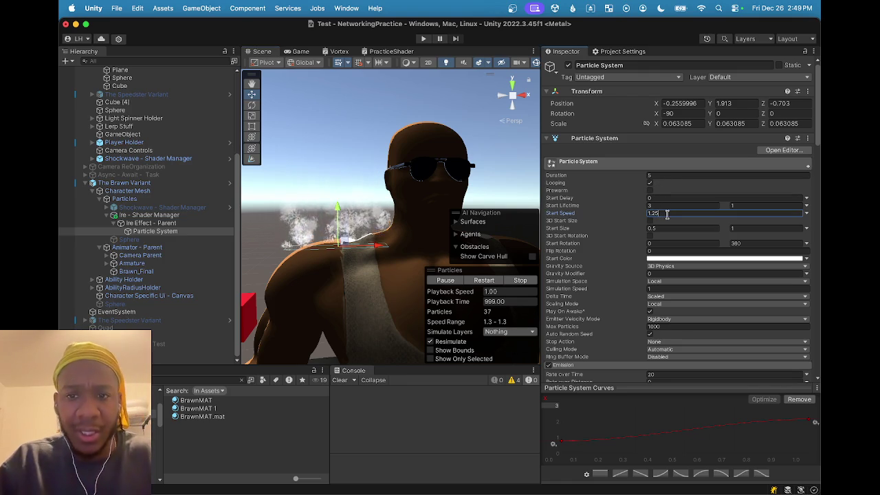
pyautogui.write('0.75')
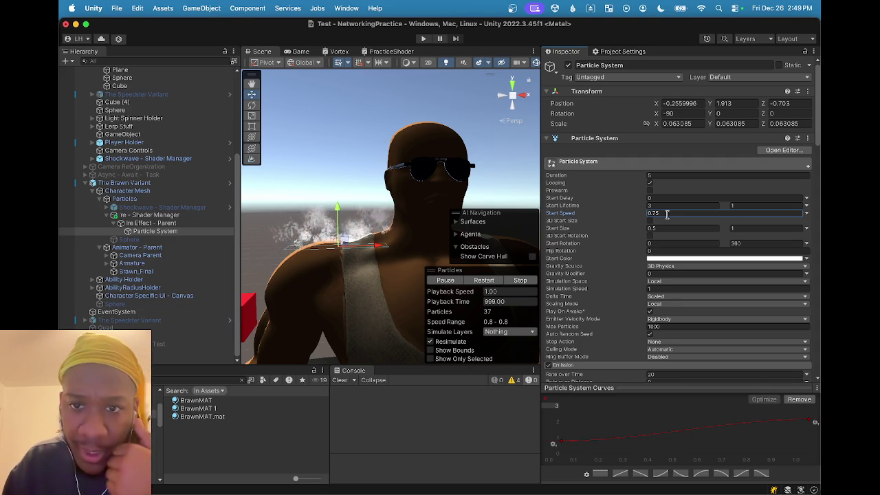
pyautogui.click(670, 207)
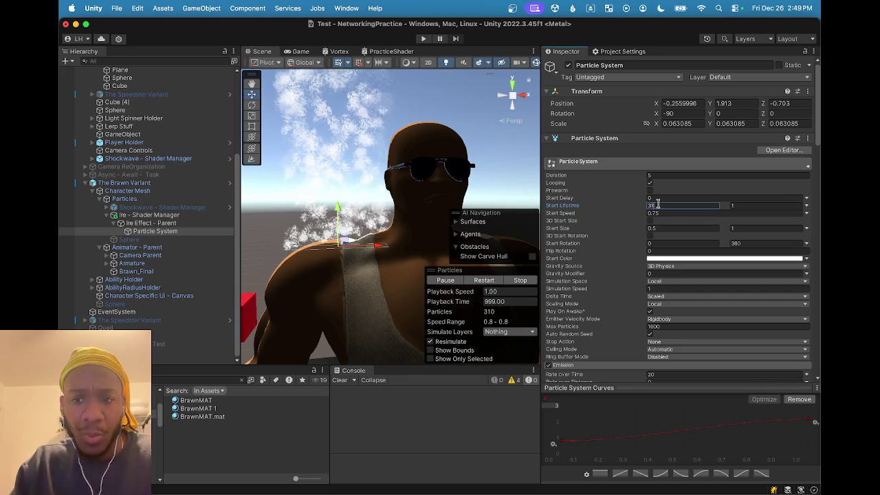
pyautogui.click(742, 206)
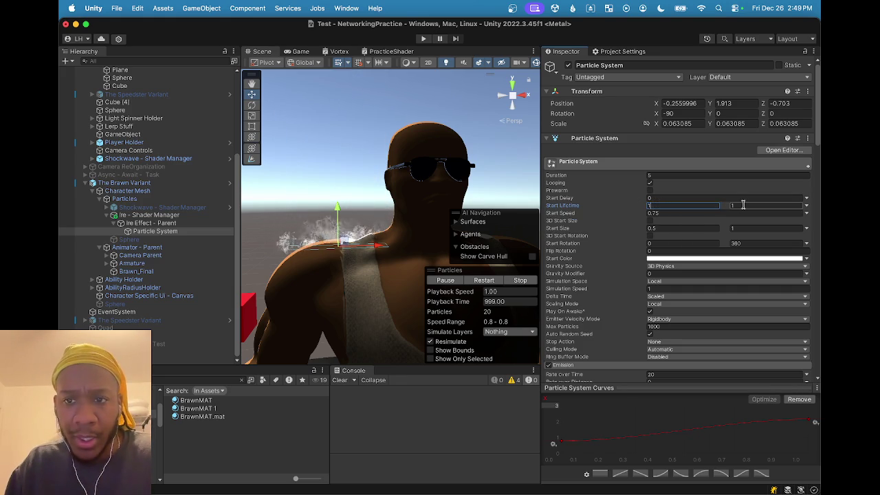
# Set the smoke's Start Lifetime range to 2 to 5
pyautogui.write('3')
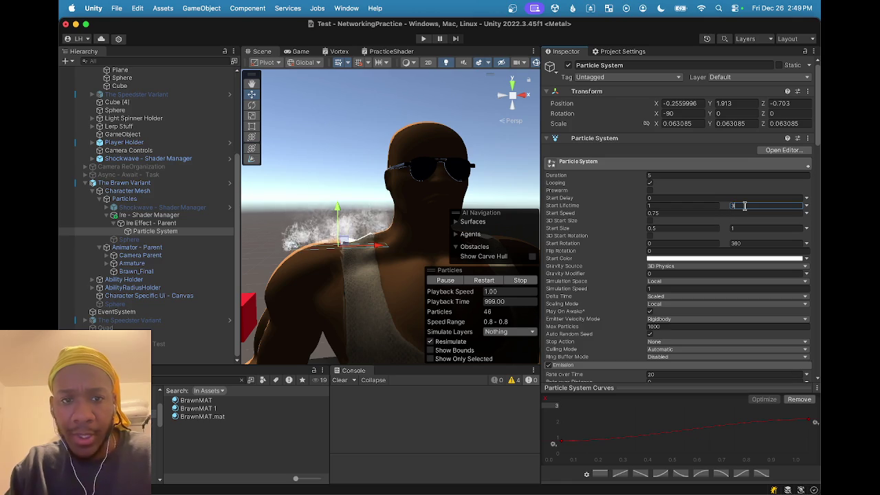
pyautogui.press('BackSpace')
pyautogui.write('4')
pyautogui.write('5')
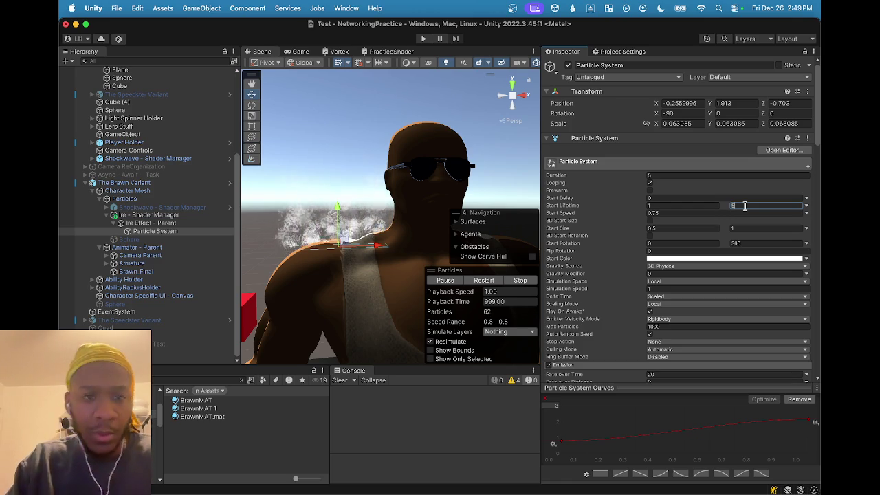
pyautogui.scroll(-2, 387, 200)
pyautogui.scroll(1, 387, 200)
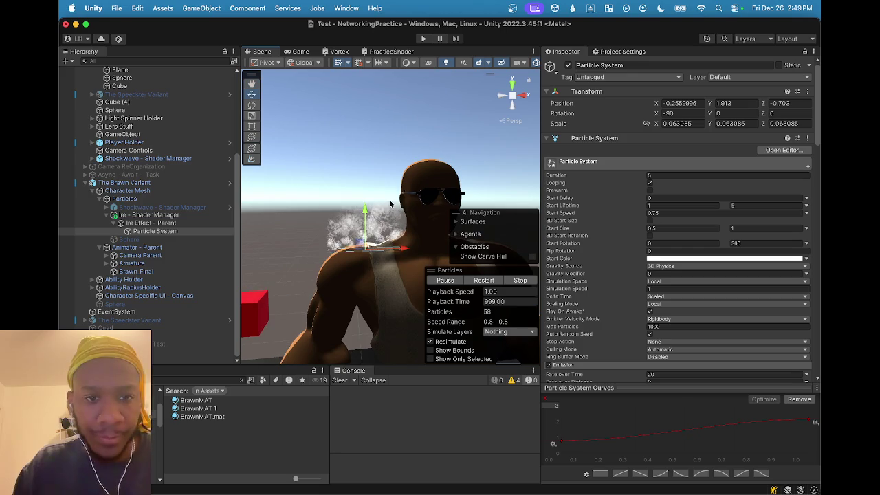
pyautogui.click(678, 205)
pyautogui.write('2')
# Orbit and pan the Scene view to frame the smoke rising from the shoulder
pyautogui.scroll(5, 410, 247)
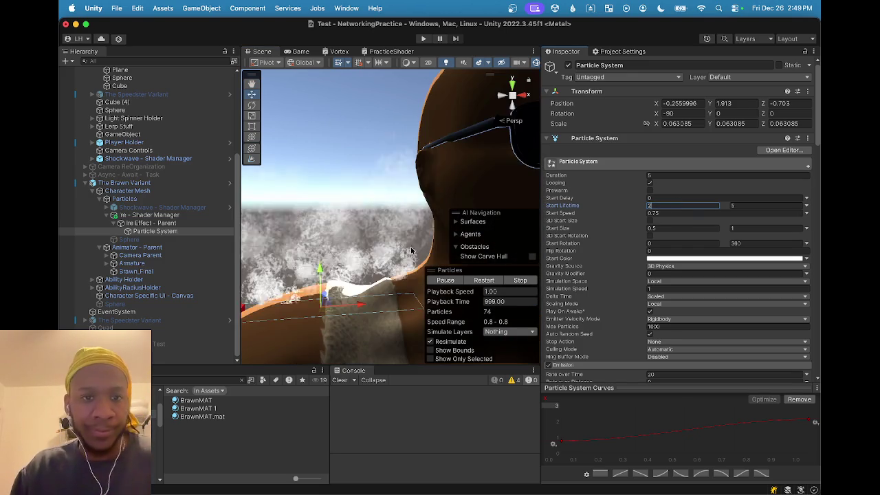
pyautogui.moveTo(403, 225)
pyautogui.mouseDown()
pyautogui.moveTo(403, 181)
pyautogui.moveTo(394, 190)
pyautogui.mouseUp()
pyautogui.press('w')
pyautogui.scroll(-5, 393, 190)
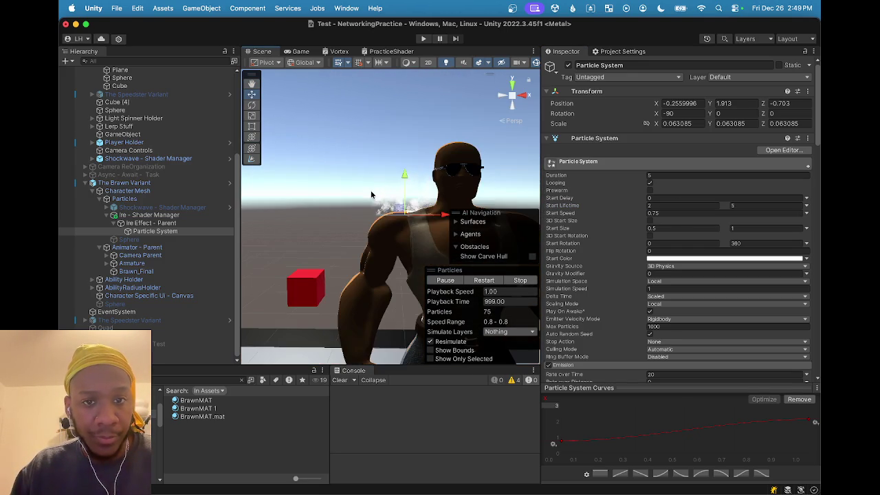
pyautogui.moveTo(414, 237)
pyautogui.mouseDown()
pyautogui.moveTo(382, 221)
pyautogui.moveTo(376, 263)
pyautogui.moveTo(297, 217)
pyautogui.moveTo(430, 205)
pyautogui.moveTo(461, 189)
pyautogui.moveTo(406, 222)
pyautogui.moveTo(405, 198)
pyautogui.moveTo(421, 257)
pyautogui.moveTo(411, 262)
pyautogui.mouseUp()
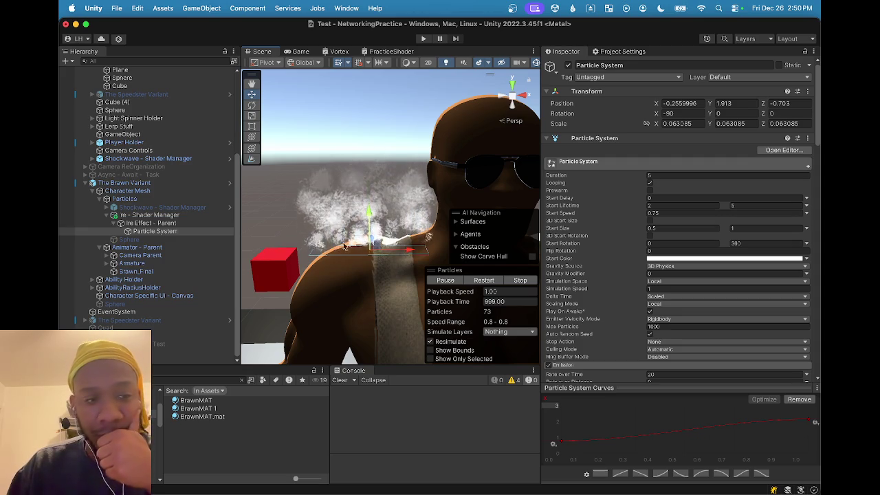
pyautogui.moveTo(384, 272); pyautogui.dragTo(382, 216)
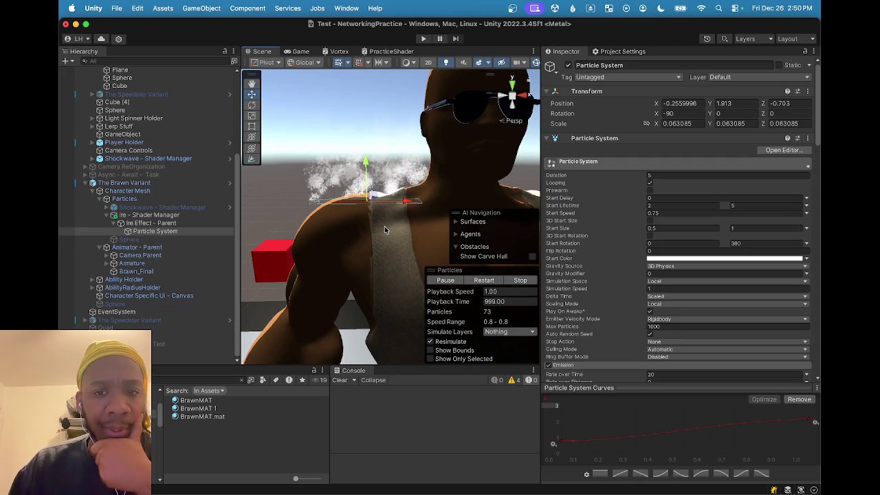
# Compare Shockwave - Shader Manager with Ire - Shader Manager in the Inspector, ending on Ire - Shader Manager
pyautogui.scroll(-3, 666, 299)
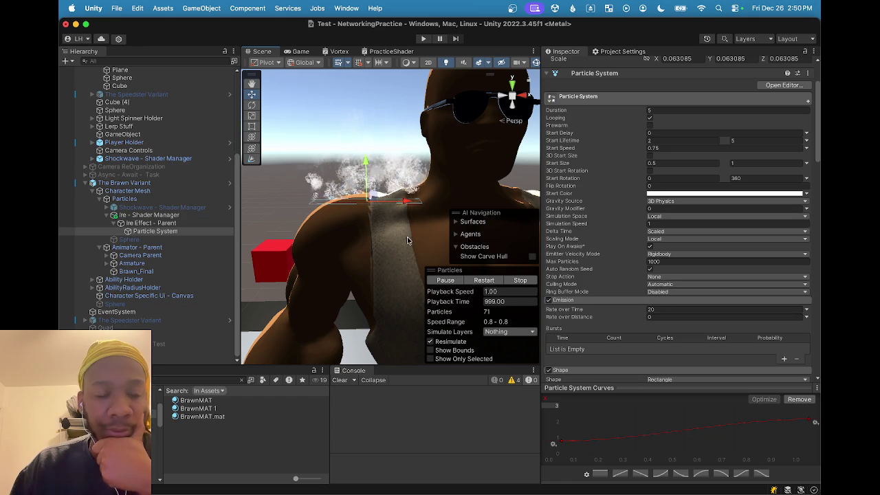
pyautogui.moveTo(379, 229); pyautogui.dragTo(369, 278)
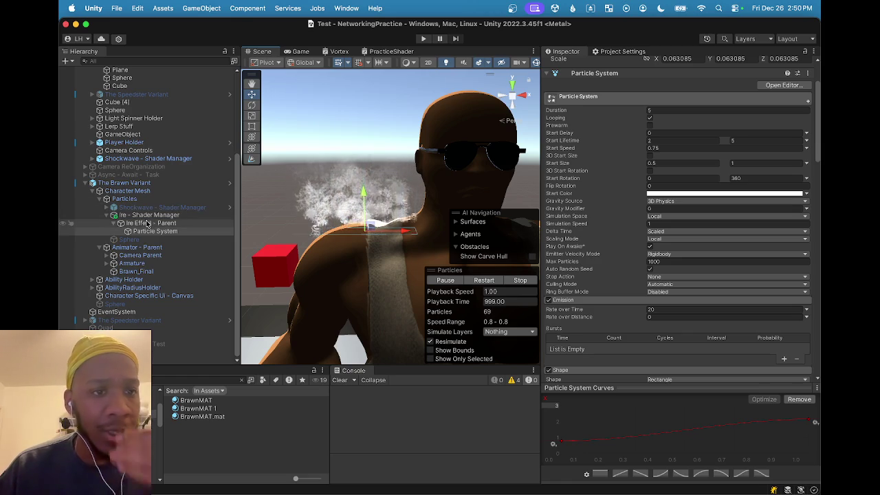
pyautogui.click(153, 208)
pyautogui.click(152, 214)
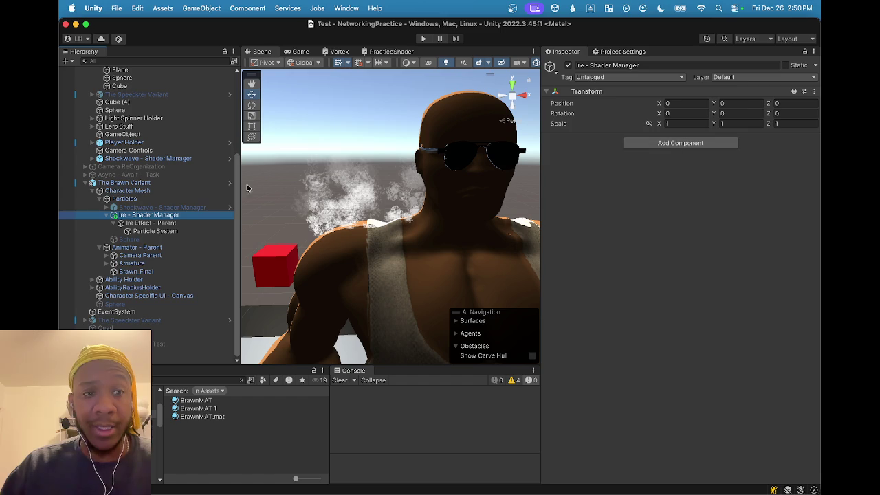
pyautogui.click(151, 208)
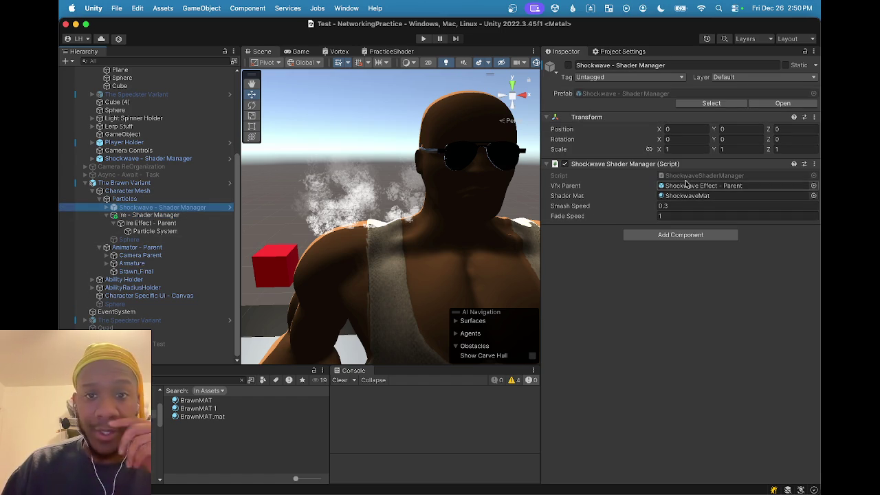
pyautogui.click(135, 216)
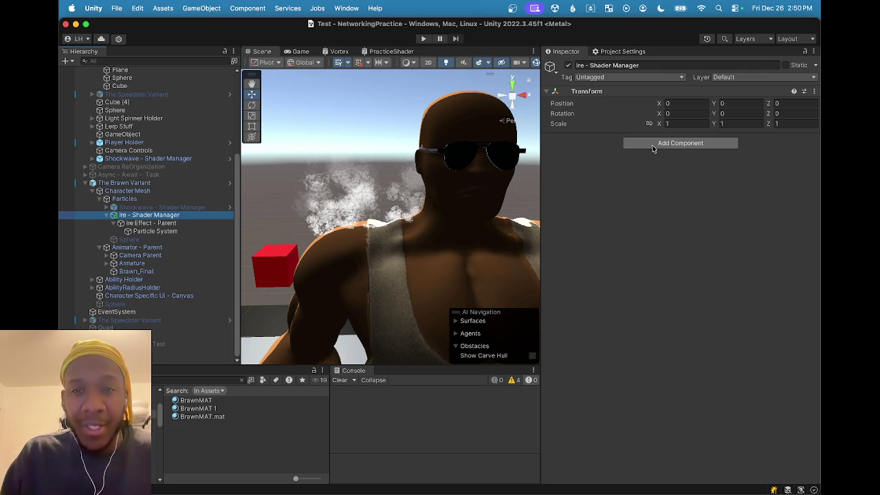
pyautogui.moveTo(657, 65); pyautogui.dragTo(590, 65)
# Rename Ire - Shader Manager to 'Ire - VFX Manager'
pyautogui.click(610, 65)
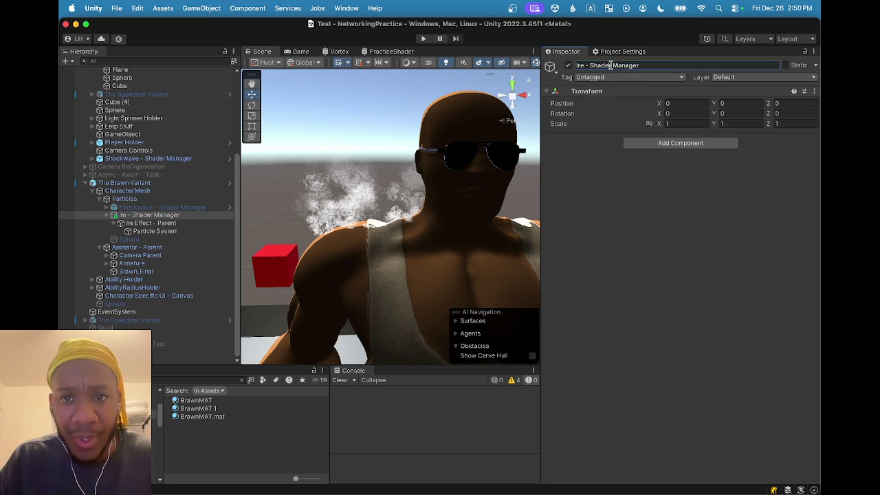
pyautogui.press('BackSpace')
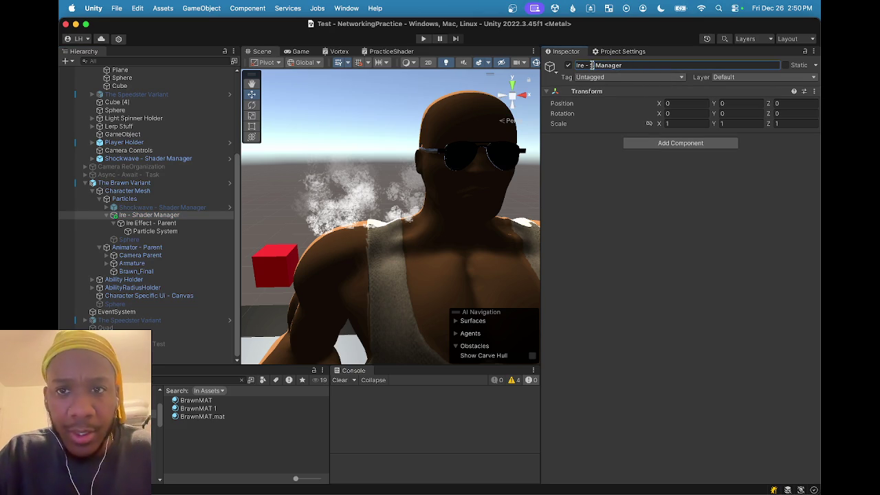
pyautogui.write('FVFX')
pyautogui.press('Return')
# Create and attach a new IreVFXManager script, then open it in Rider
pyautogui.click(655, 145)
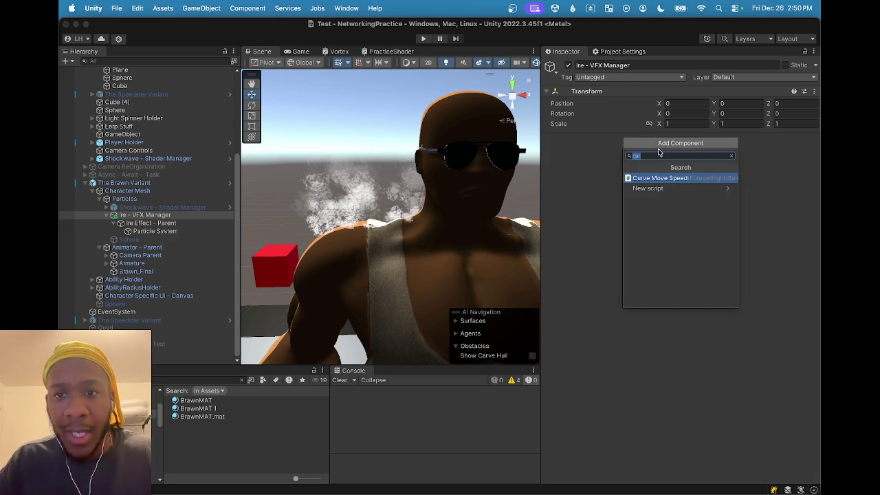
pyautogui.press('BackSpace')
pyautogui.write('Ire')
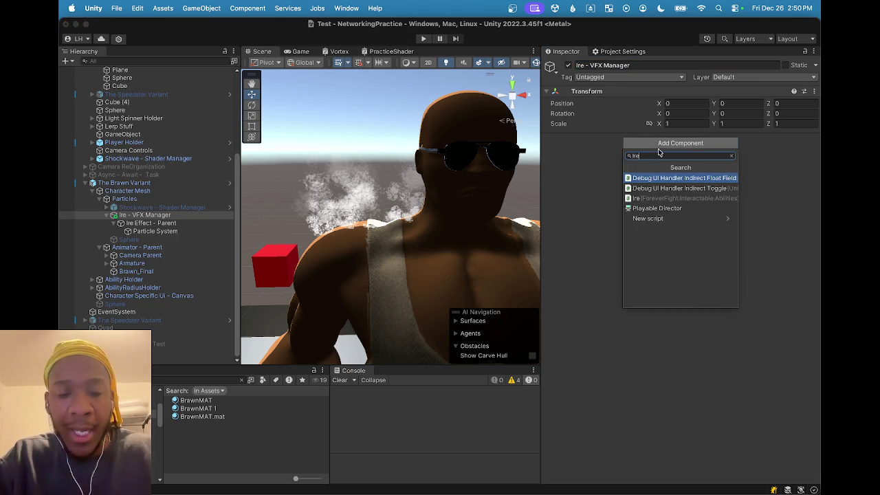
pyautogui.write('VFXManager')
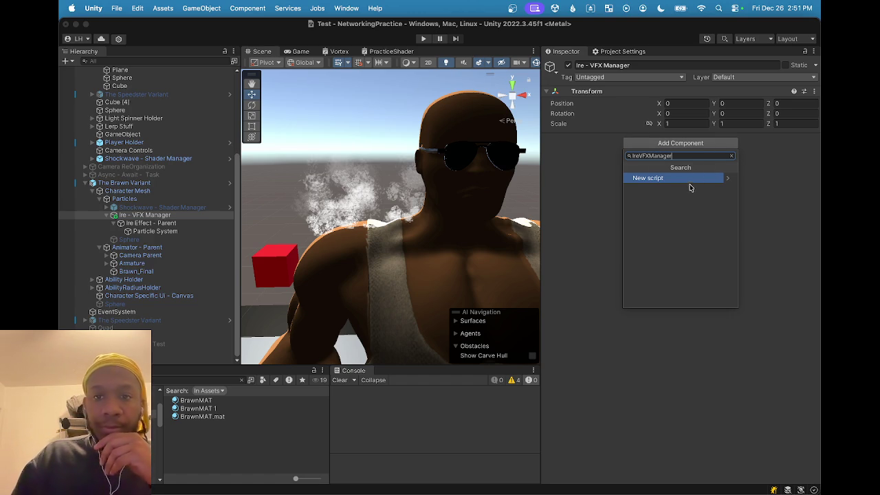
pyautogui.click(690, 180)
pyautogui.click(681, 299)
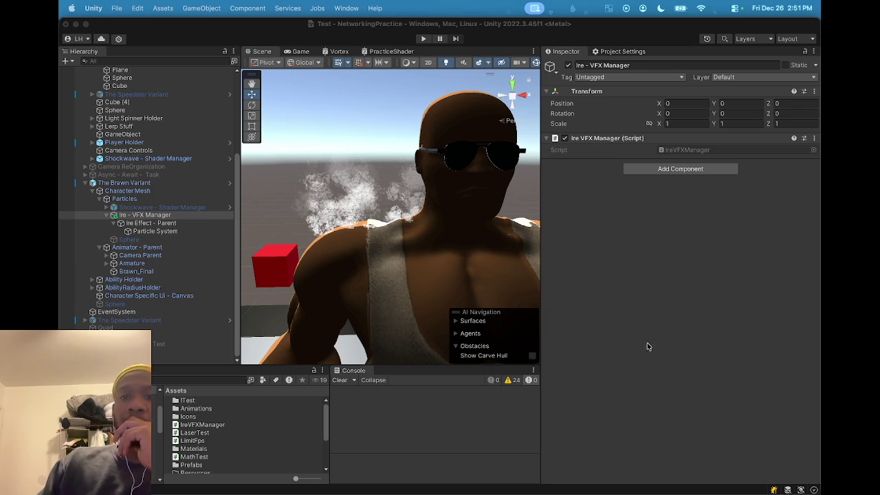
pyautogui.doubleClick(701, 155)
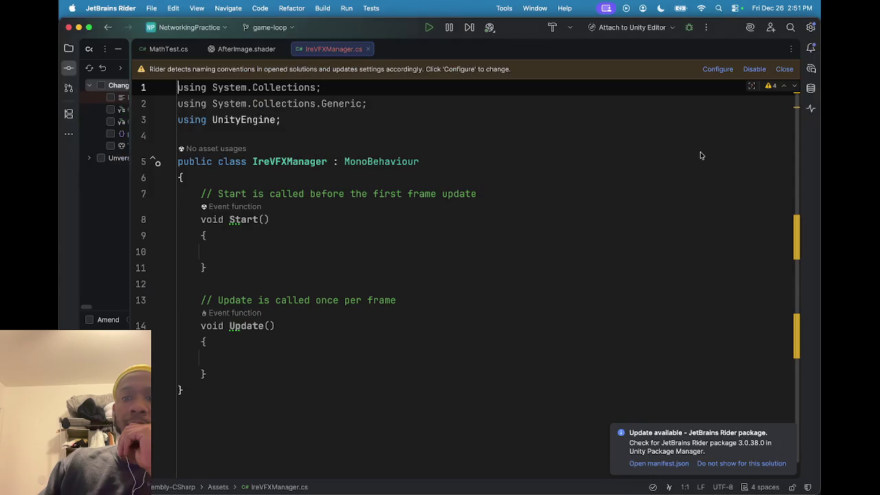
# Insert a blank line right after the IreVFXManager class's opening brace
pyautogui.scroll(-1, 426, 333)
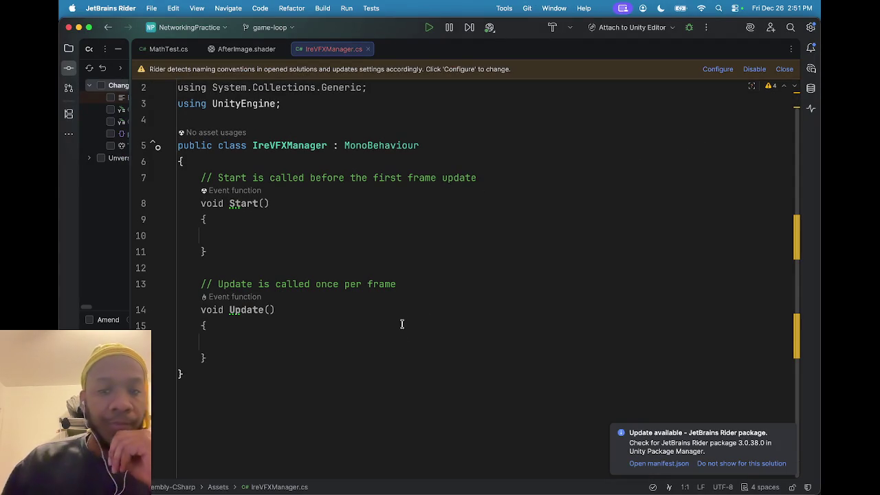
pyautogui.scroll(1, 237, 179)
pyautogui.moveTo(224, 208)
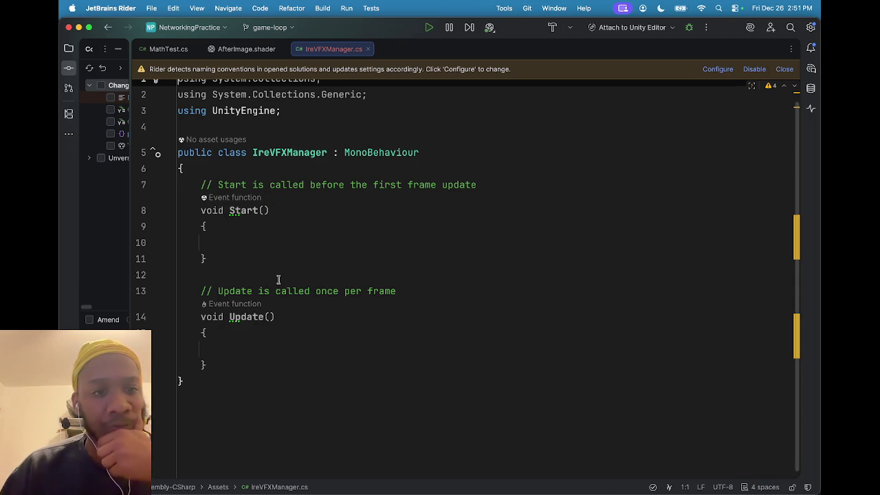
pyautogui.click(211, 173)
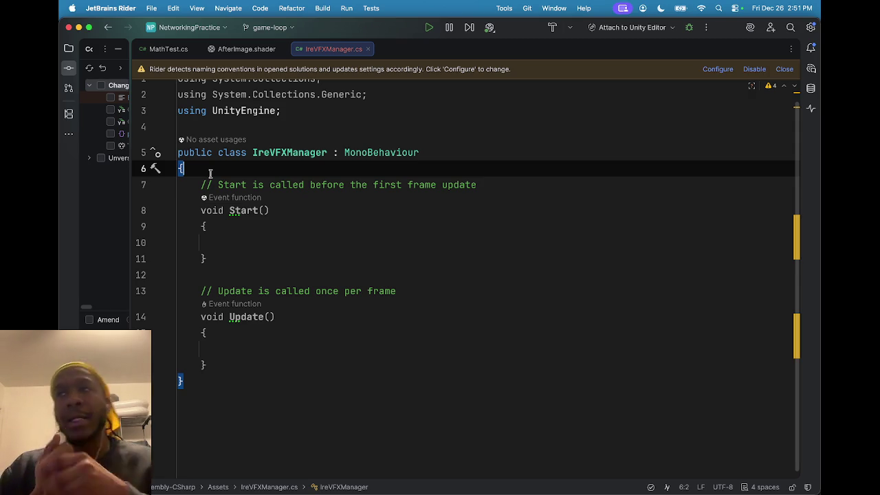
pyautogui.press('Return')
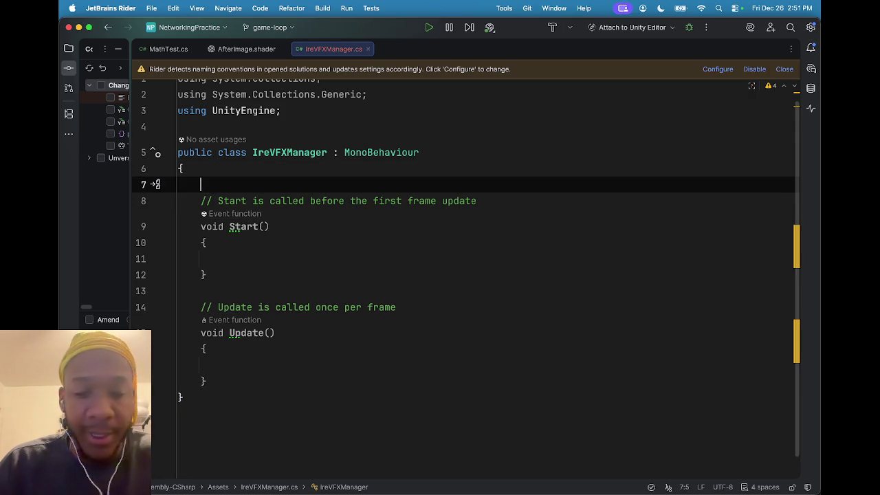
# Add serialized private Color fields startColor and endColor to the class
pyautogui.write('[ser')
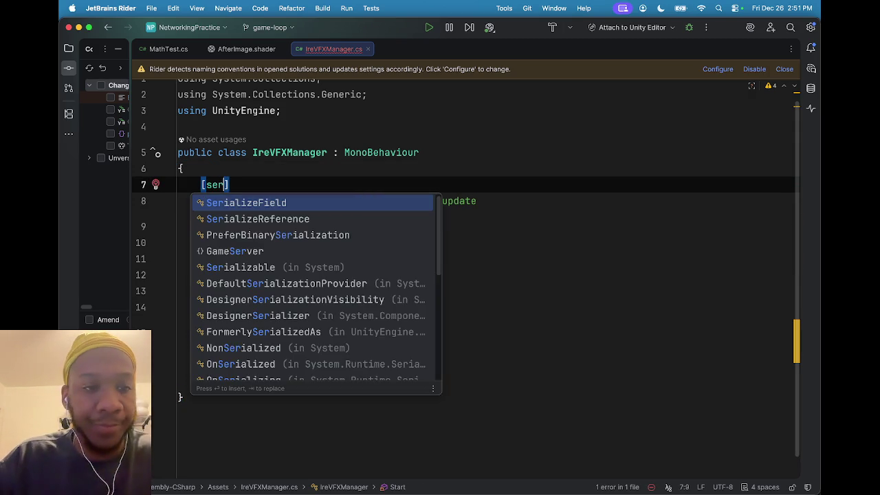
pyautogui.press('Return')
pyautogui.press('Return')
pyautogui.write('priv')
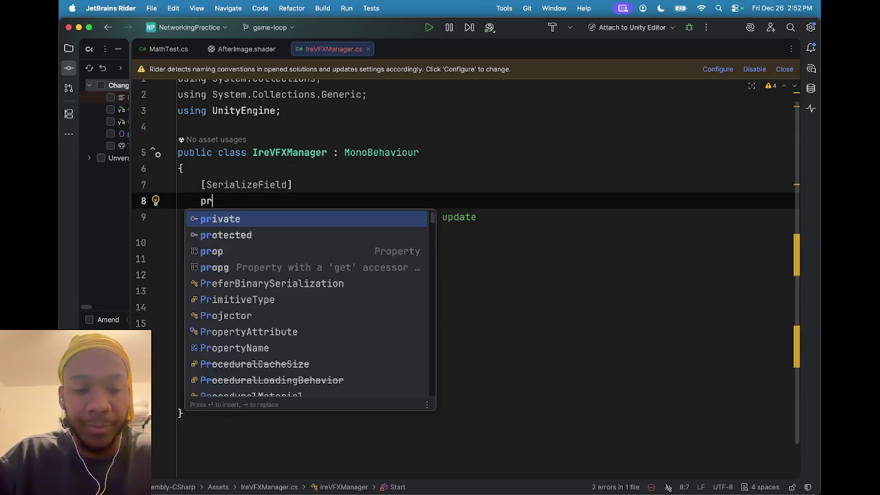
pyautogui.press('BackSpace')
pyautogui.press('BackSpace')
pyautogui.press('BackSpace')
pyautogui.write('priv')
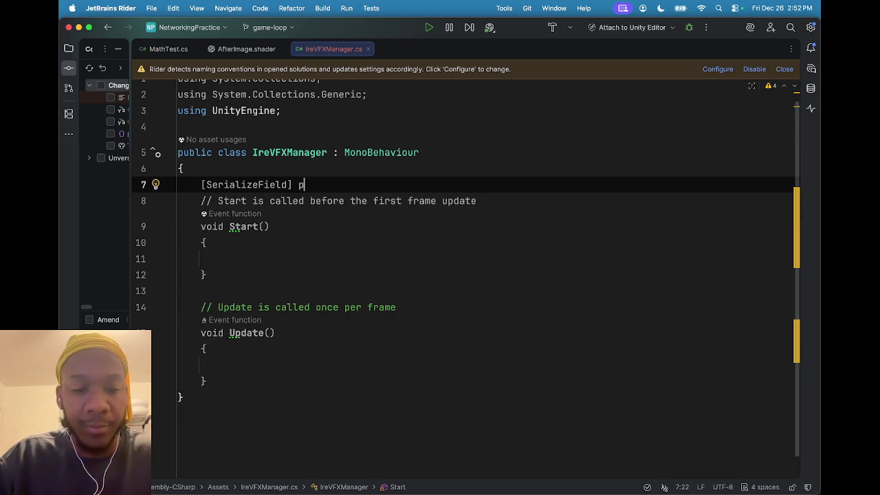
pyautogui.press('Return')
pyautogui.write('color ')
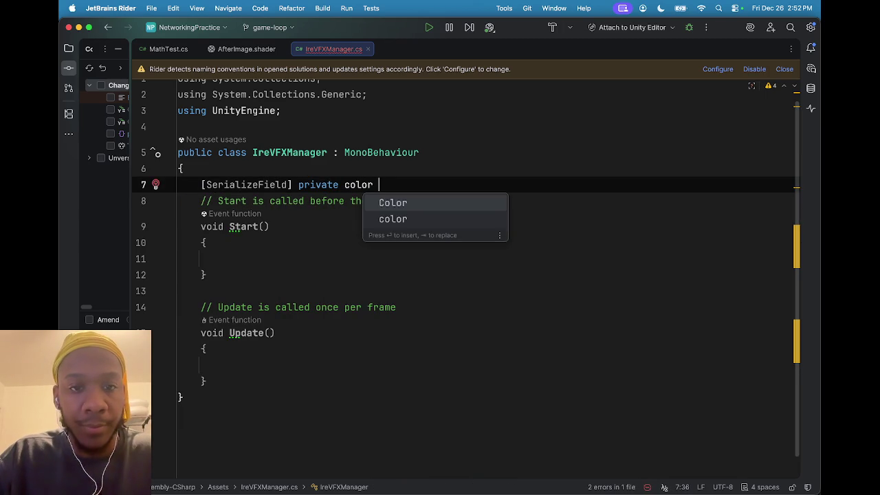
pyautogui.write('start')
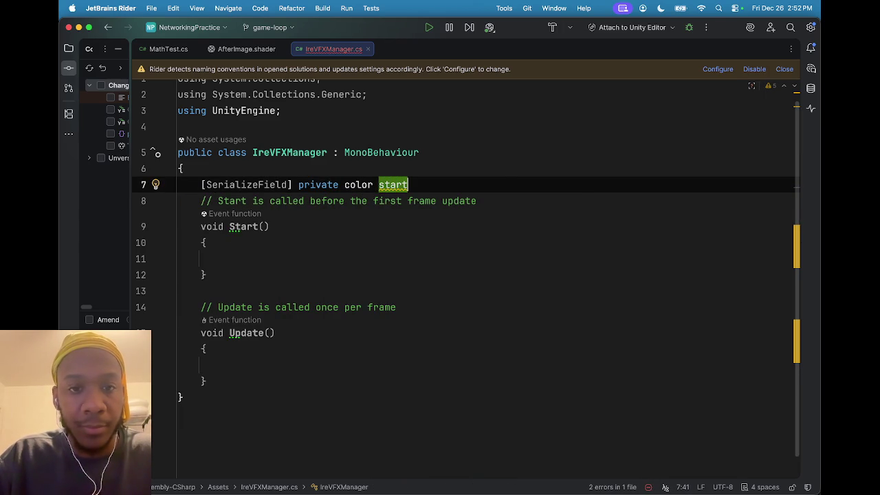
pyautogui.press('BackSpace')
pyautogui.press('BackSpace')
pyautogui.press('BackSpace')
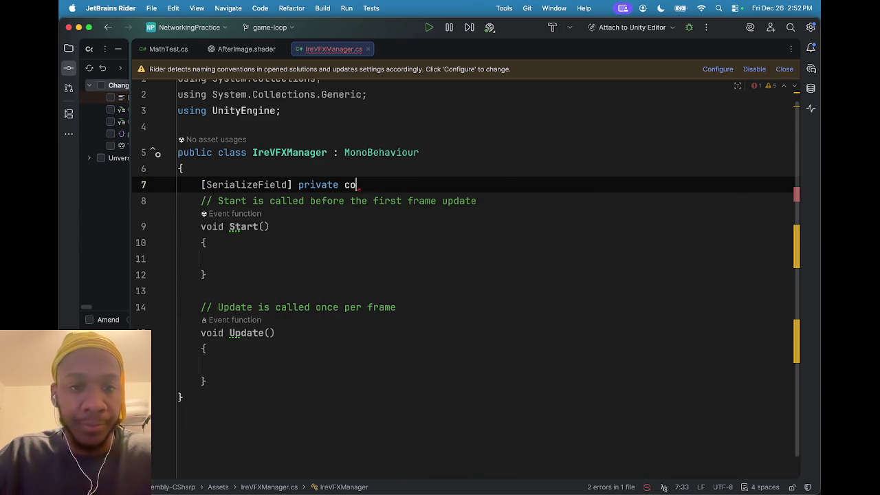
pyautogui.write('Color ')
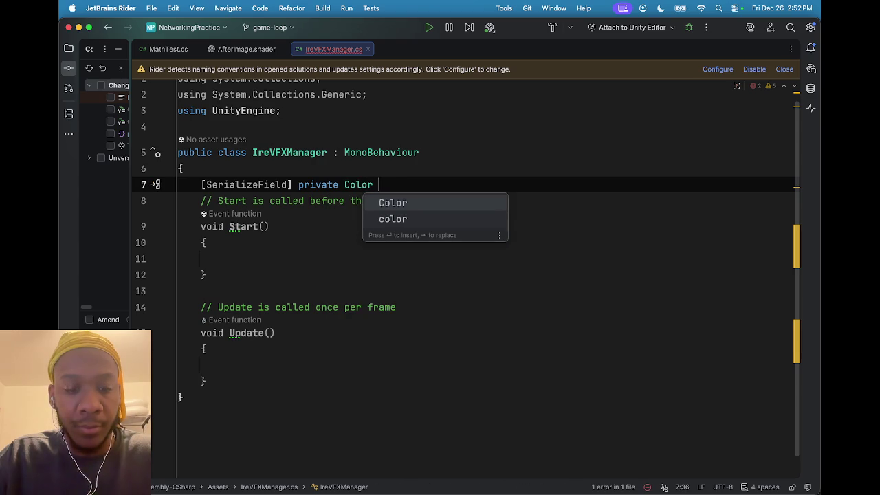
pyautogui.write('starting')
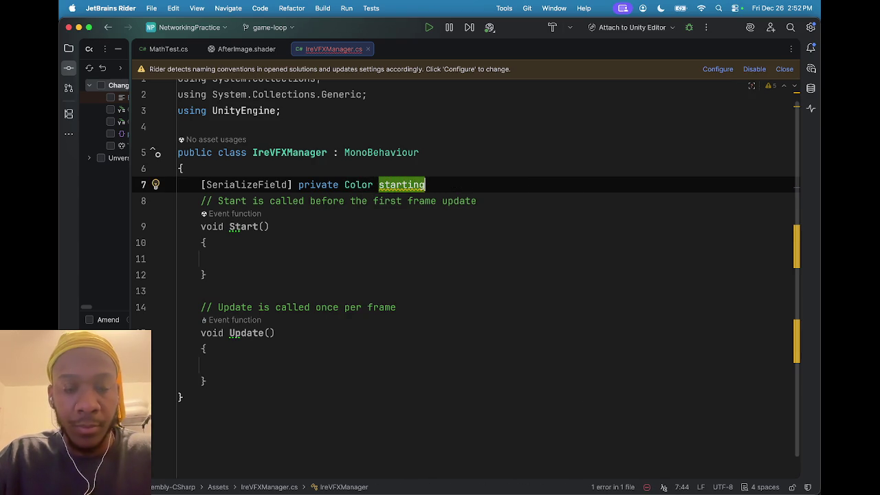
pyautogui.press('BackSpace')
pyautogui.press('BackSpace')
pyautogui.press('BackSpace')
pyautogui.write('Colr')
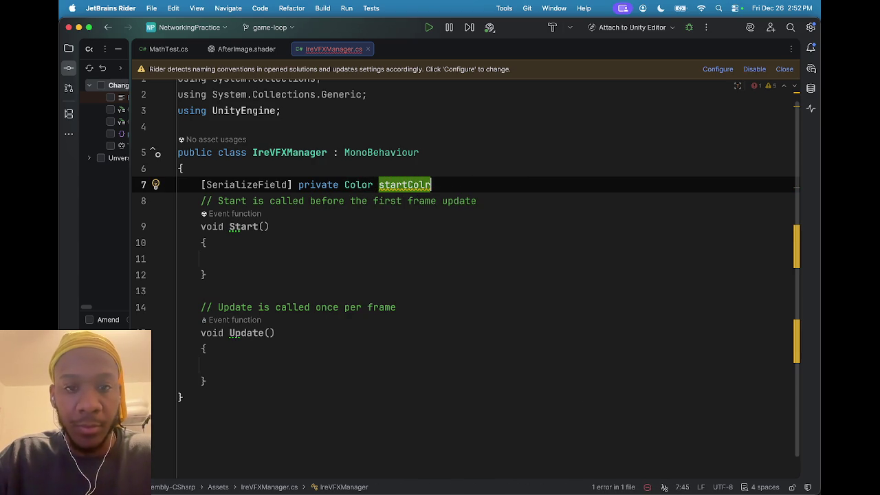
pyautogui.press('BackSpace')
pyautogui.write('o')
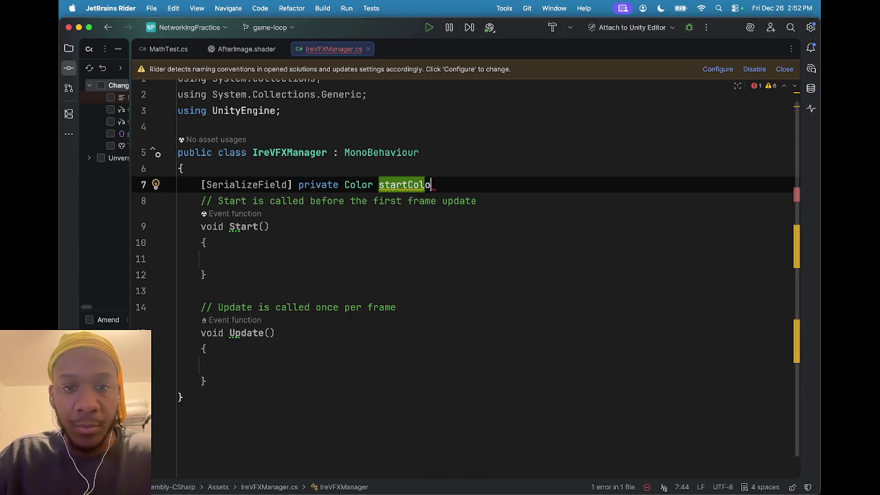
pyautogui.press('Tab')
pyautogui.press('Return')
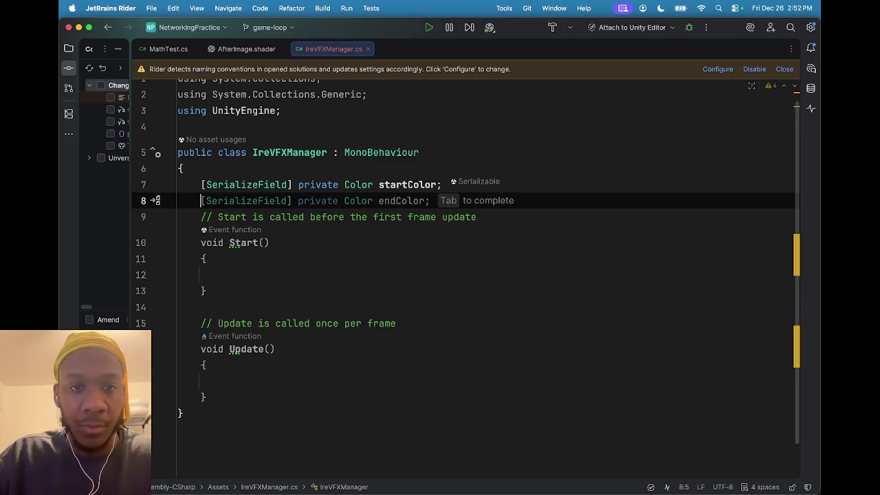
pyautogui.press('Tab')
pyautogui.press('Return')
pyautogui.press('Return')
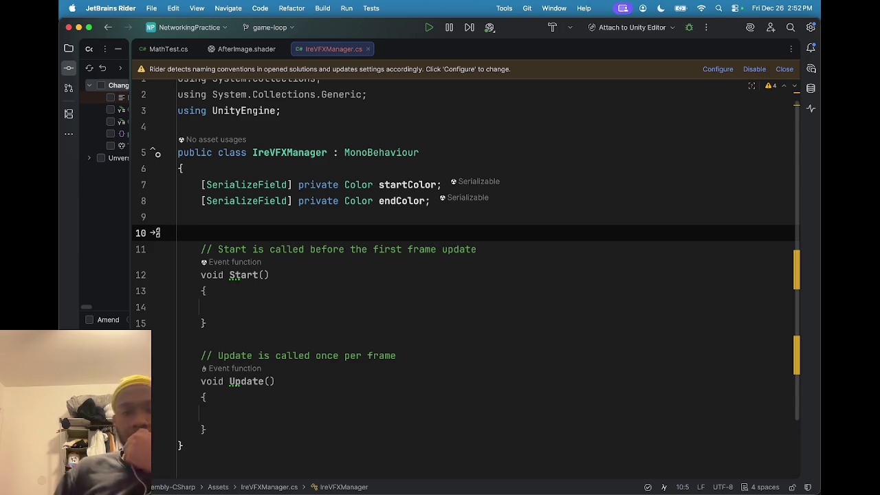
# Add '[SerializeField] private float lerpSpeed;' below the colour fields
pyautogui.press('BackSpace')
pyautogui.write('[')
pyautogui.write('Seri')
pyautogui.press('Return')
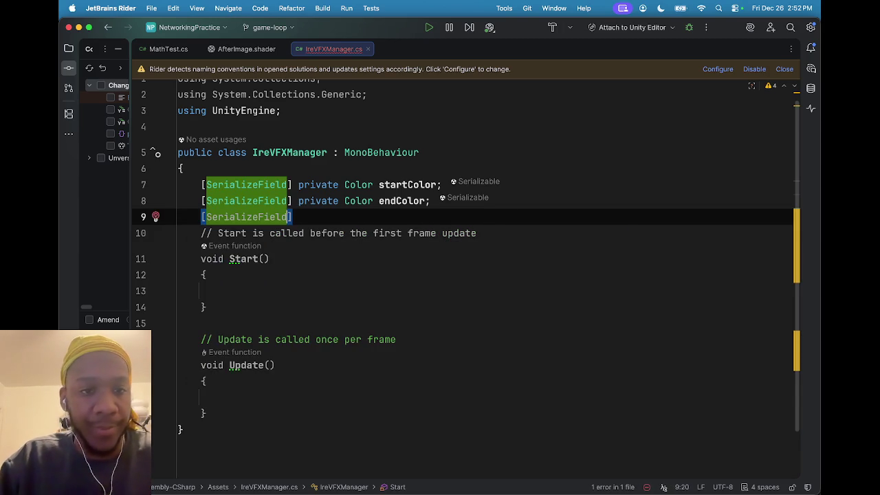
pyautogui.write('priv')
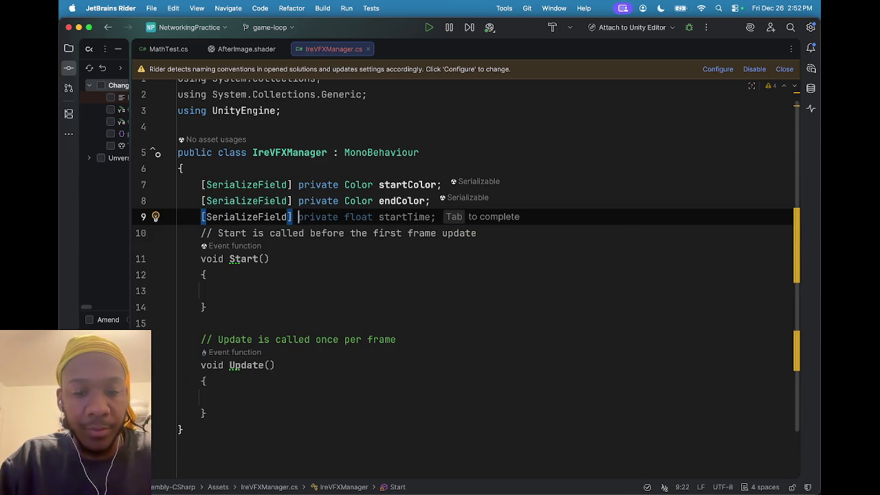
pyautogui.write('ate floar l')
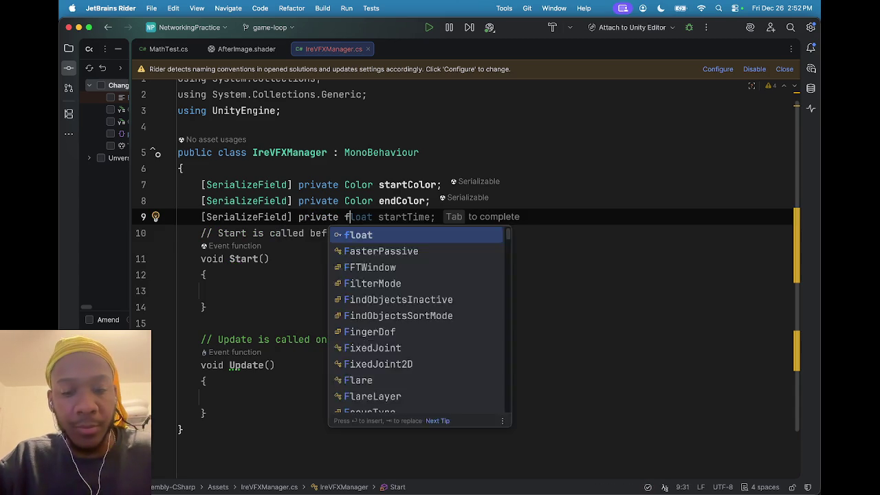
pyautogui.press('Escape')
pyautogui.write('erp')
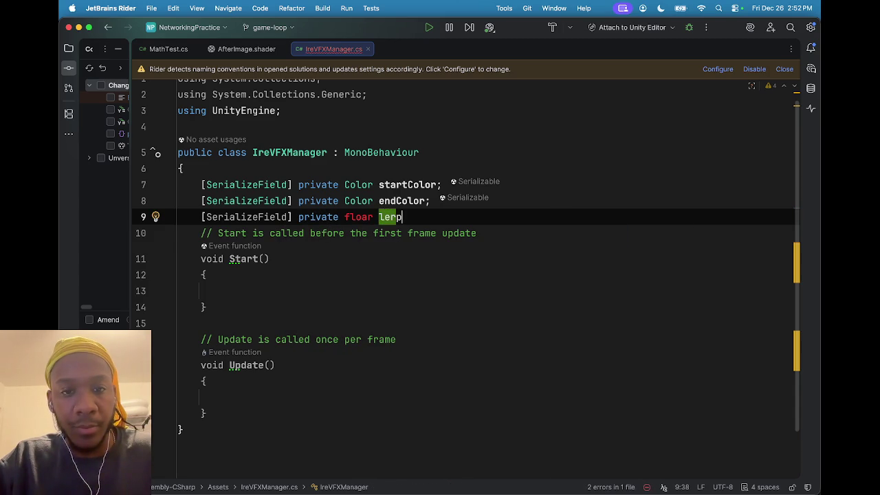
pyautogui.press('BackSpace')
pyautogui.press('BackSpace')
pyautogui.press('BackSpace')
pyautogui.write('t lerpS')
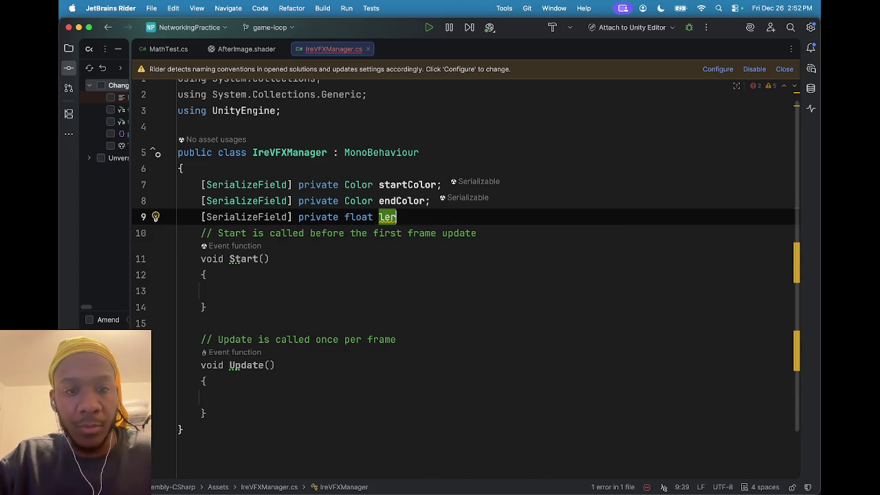
pyautogui.write('peed;')
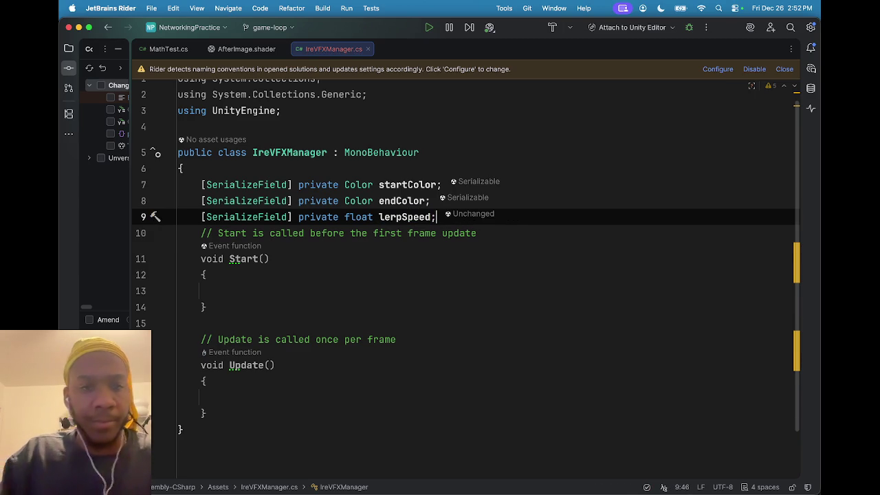
pyautogui.press('Return')
pyautogui.press('Return')
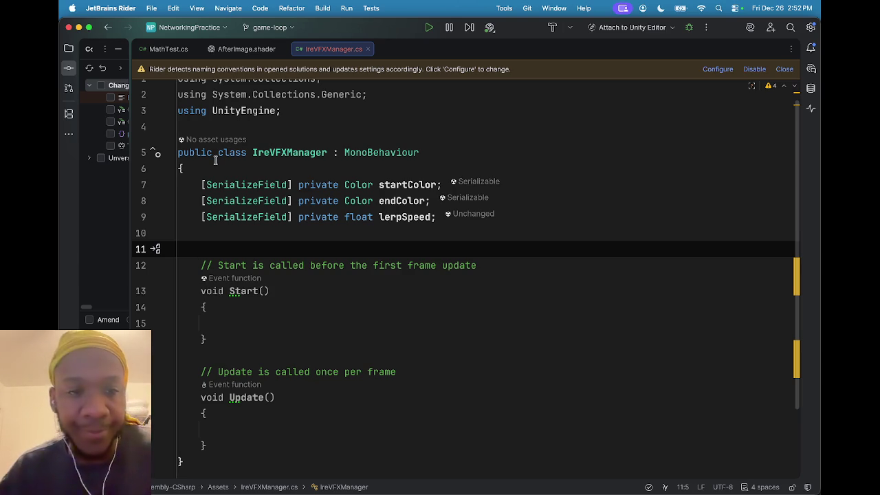
# Declare '[SerializeField] private Material mat;' directly below lerpSpeed
pyautogui.press('BackSpace')
pyautogui.write('[[')
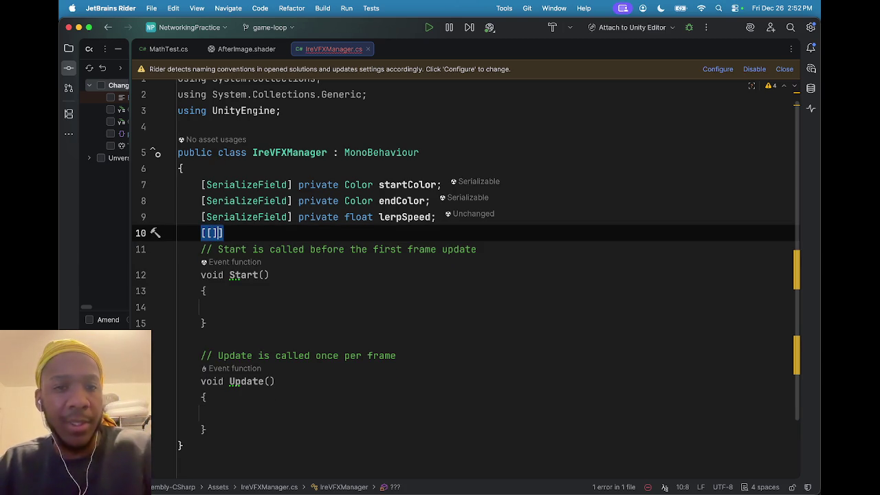
pyautogui.press('BackSpace')
pyautogui.write('ma')
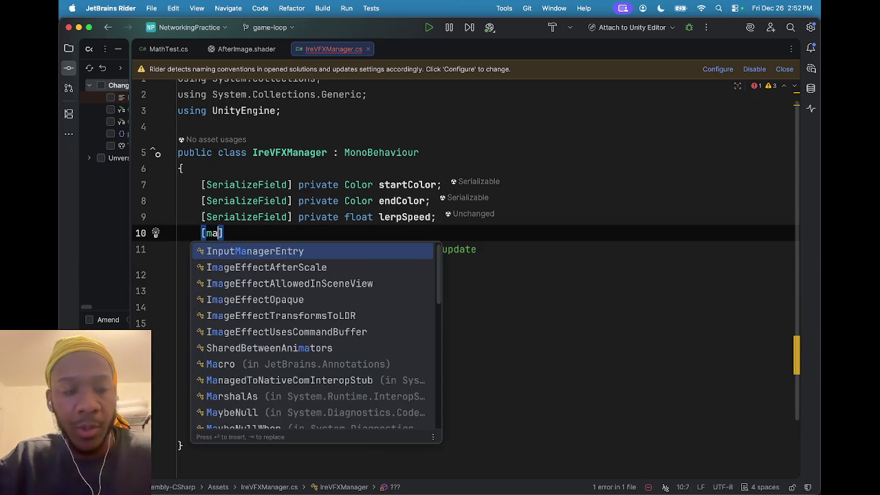
pyautogui.press('BackSpace')
pyautogui.press('BackSpace')
pyautogui.write('ser')
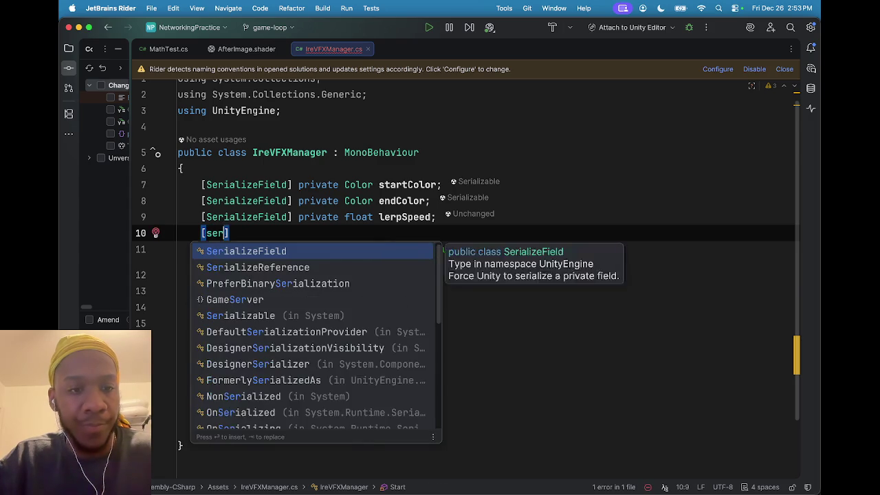
pyautogui.press('Return')
pyautogui.write('pria')
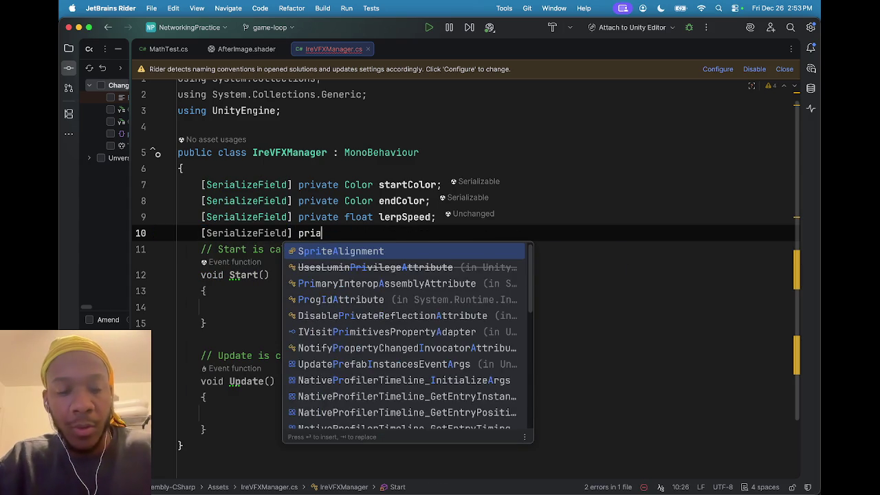
pyautogui.press('BackSpace')
pyautogui.write('vate mater')
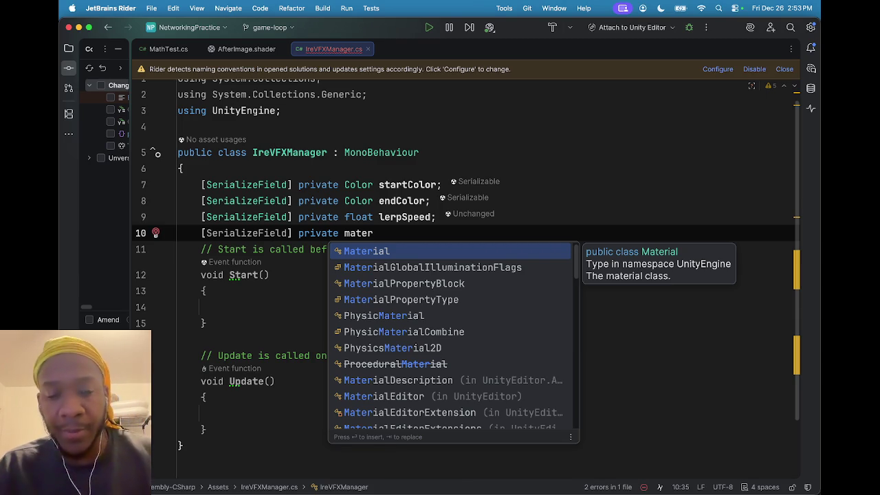
pyautogui.press('Return')
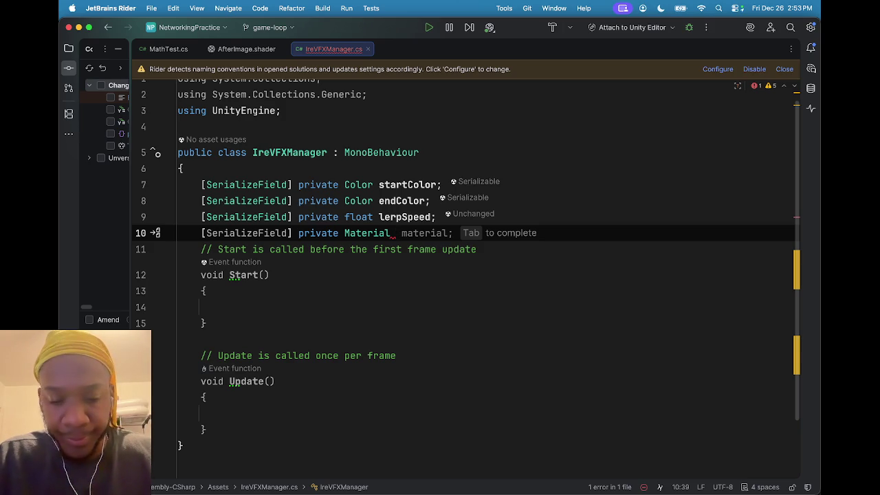
pyautogui.write('ma')
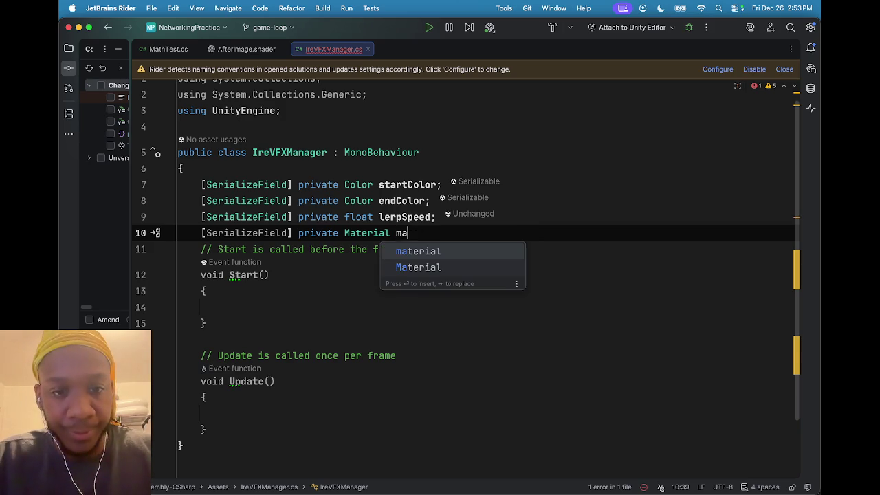
pyautogui.write('t;')
pyautogui.press('super+alt+Return')
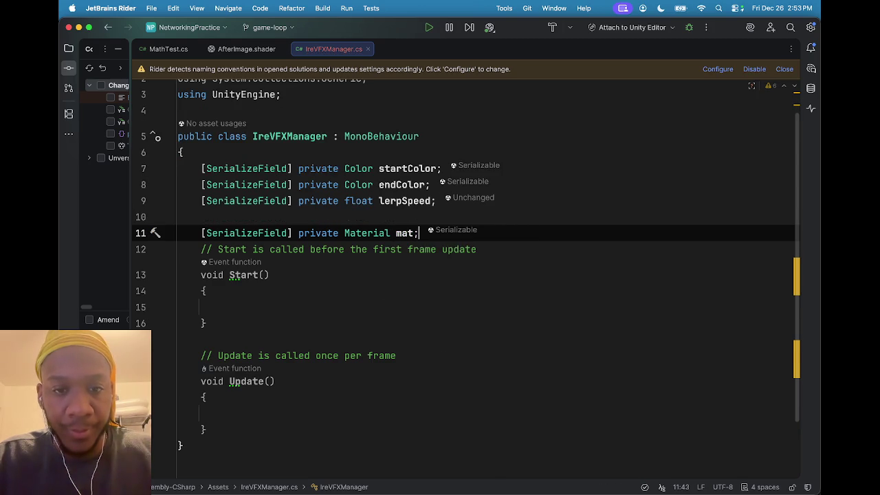
pyautogui.press('Up')
pyautogui.press('BackSpace')
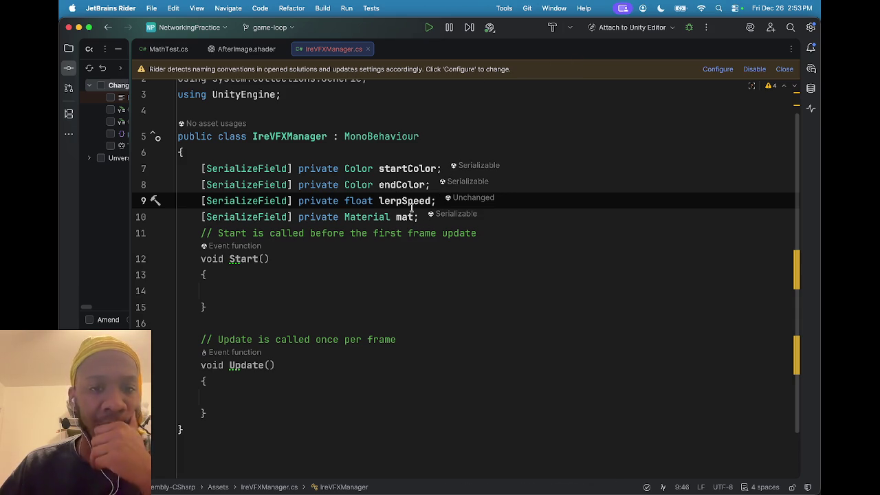
# Begin a 'mat.' member access on the empty line inside Start
pyautogui.moveTo(412, 208)
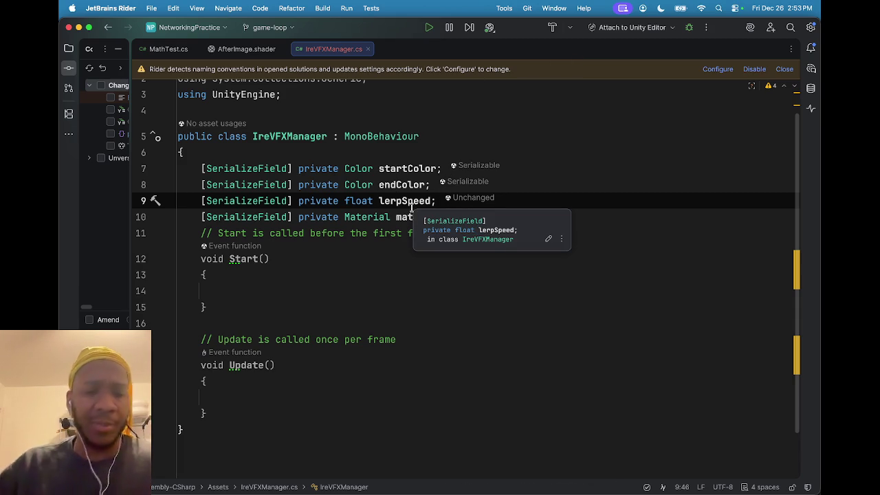
pyautogui.click(315, 286)
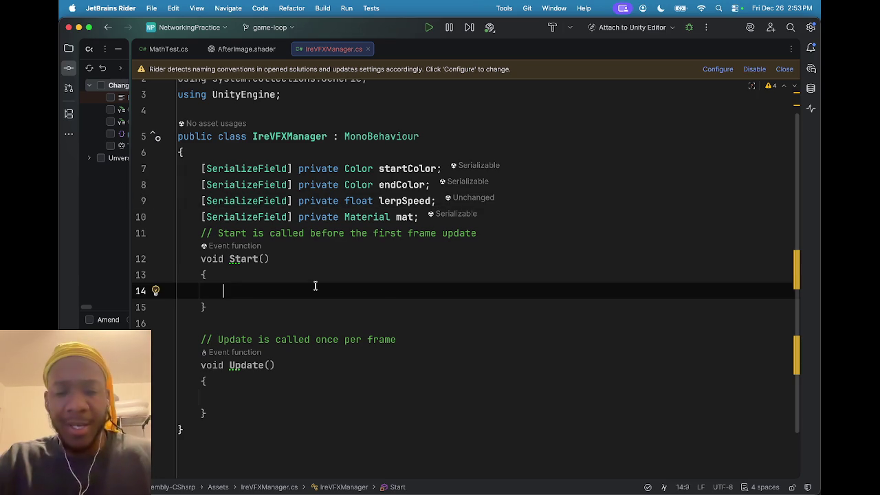
pyautogui.write('mat.')
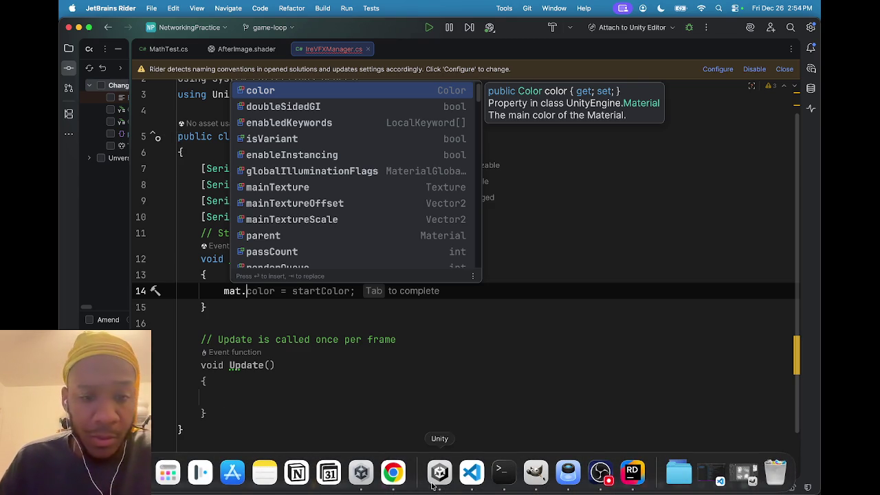
# Jump from Unity's compile error to the 'mat.' line, prefix it with //, and return to Unity
pyautogui.click(434, 486)
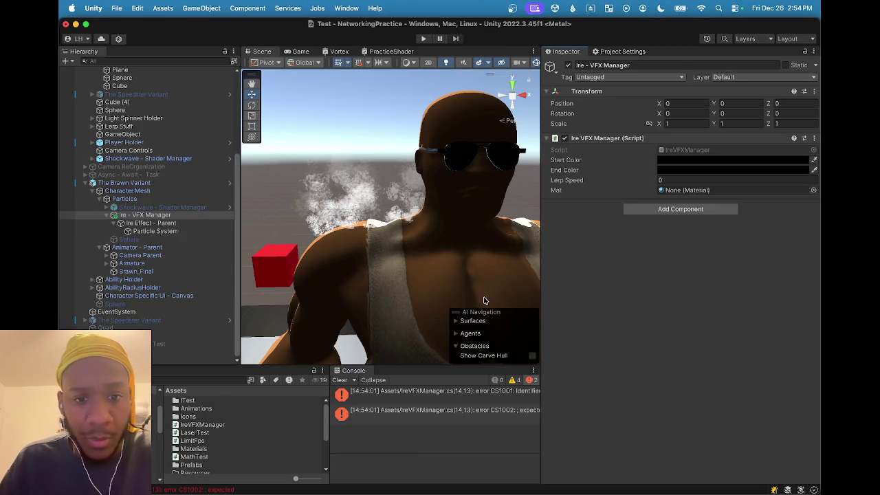
pyautogui.doubleClick(473, 391)
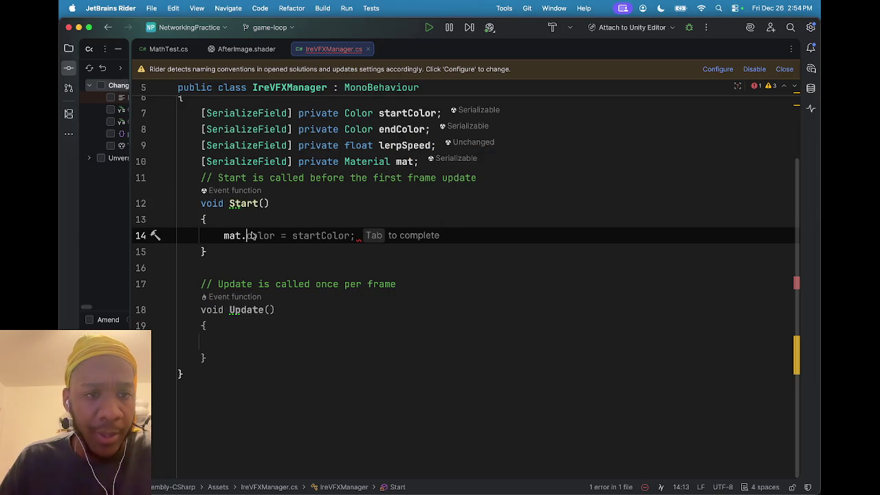
pyautogui.click(224, 237)
pyautogui.write('//')
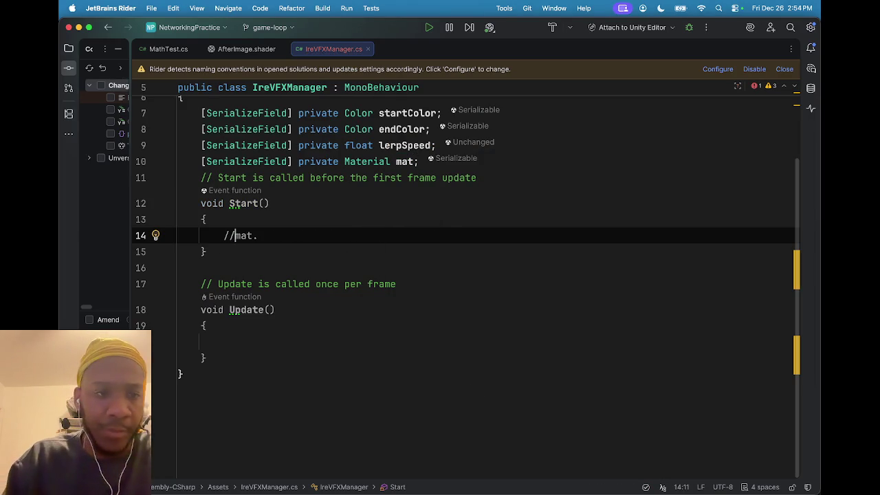
pyautogui.moveTo(471, 481)
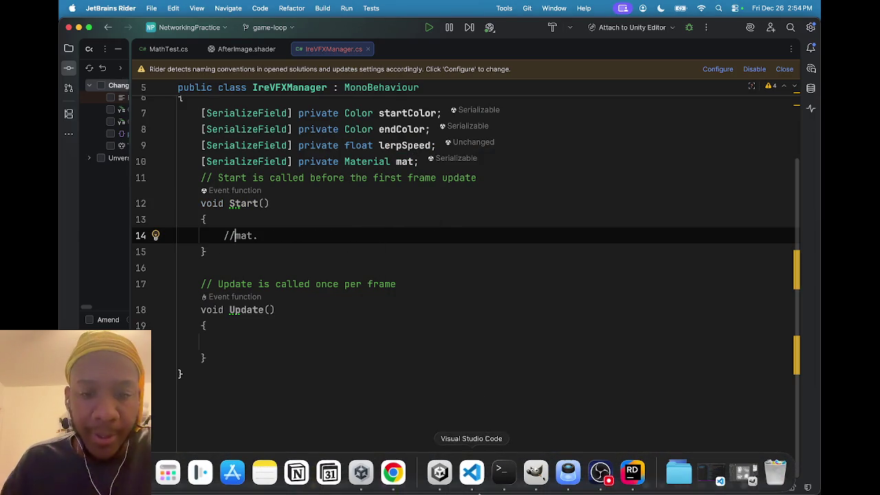
pyautogui.click(445, 479)
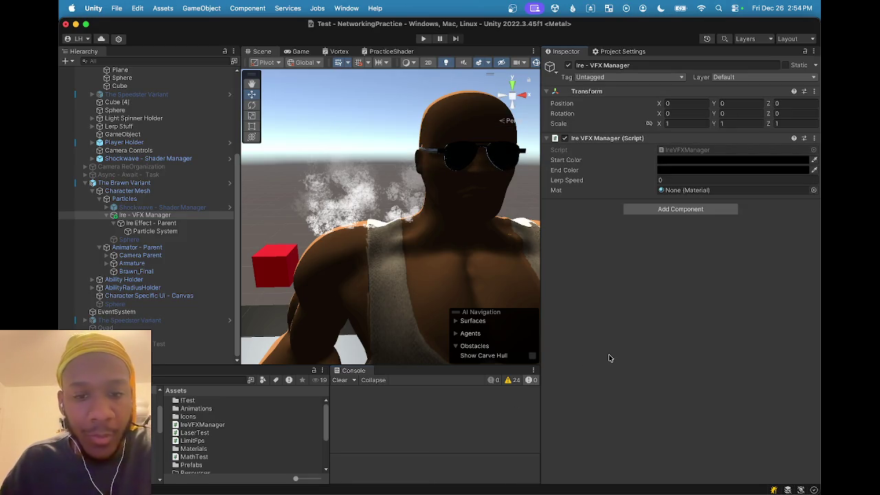
# Clear the Console and drag the panel dividers to widen the Scene view
pyautogui.click(341, 381)
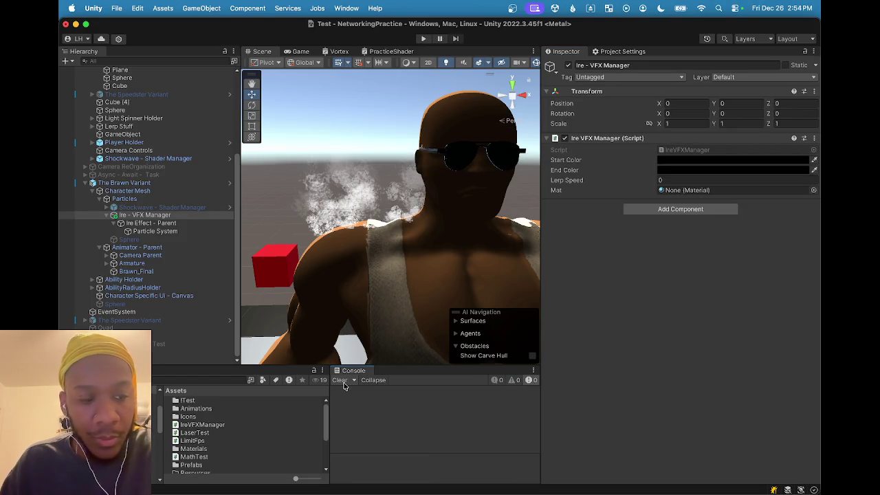
pyautogui.moveTo(541, 213); pyautogui.dragTo(576, 213)
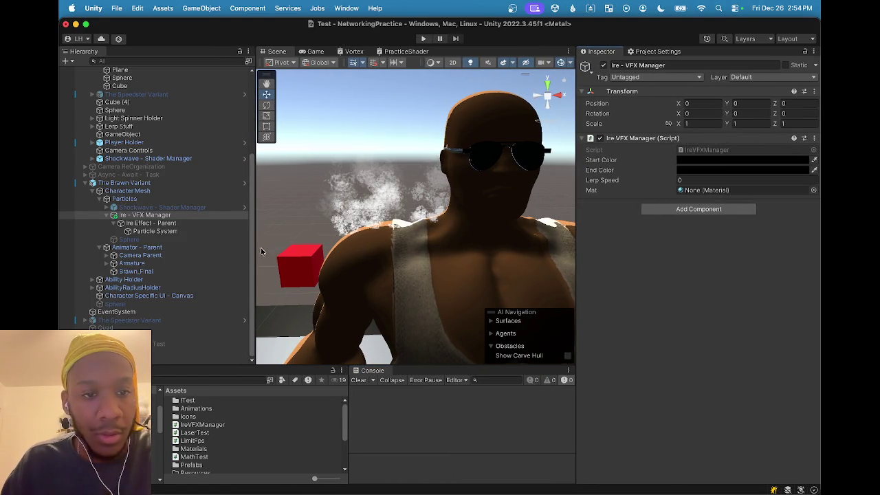
pyautogui.moveTo(252, 257); pyautogui.dragTo(228, 270)
# Zoom and pan the Scene view onto the character
pyautogui.scroll(-2, 275, 409)
pyautogui.scroll(-2, 356, 301)
pyautogui.moveTo(402, 265); pyautogui.dragTo(368, 238)
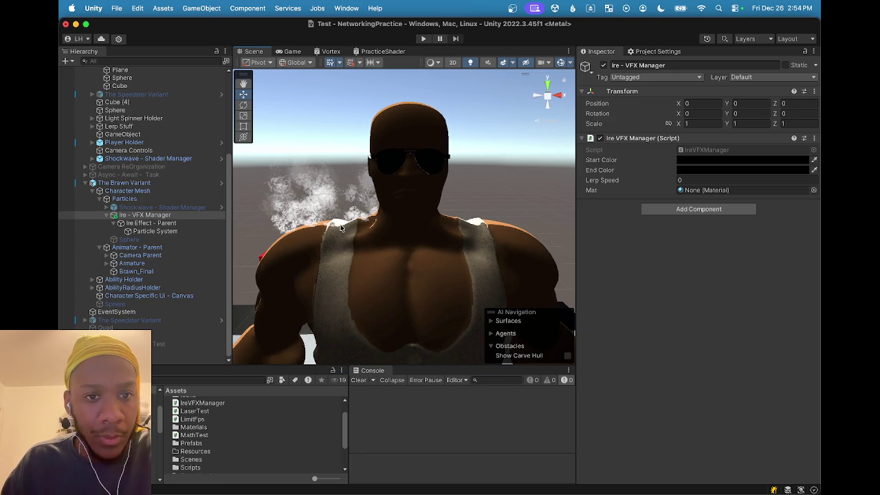
pyautogui.scroll(2, 313, 209)
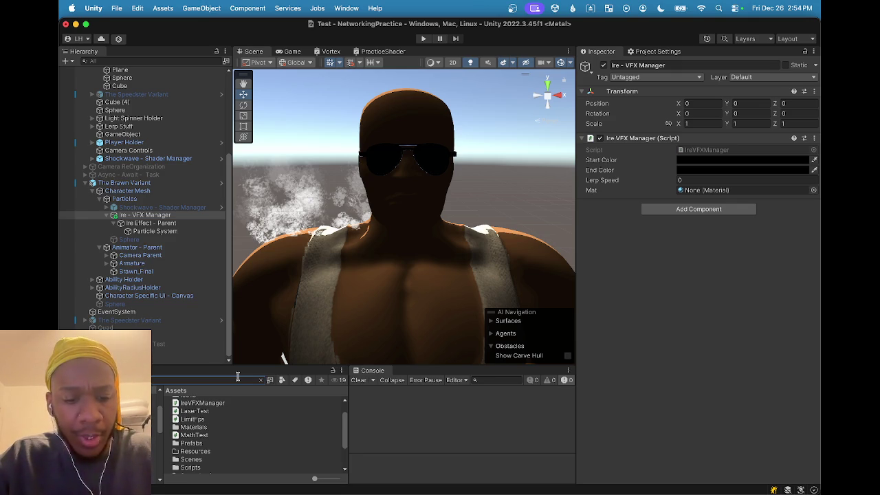
# Search for brawnmat, select the BrawnMAT material and check its Base Color in the picker
pyautogui.write('brawnmat')
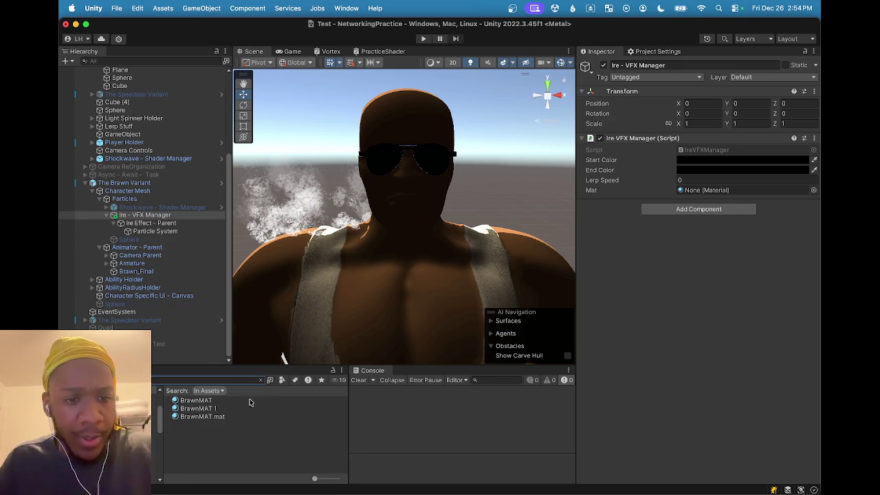
pyautogui.click(241, 401)
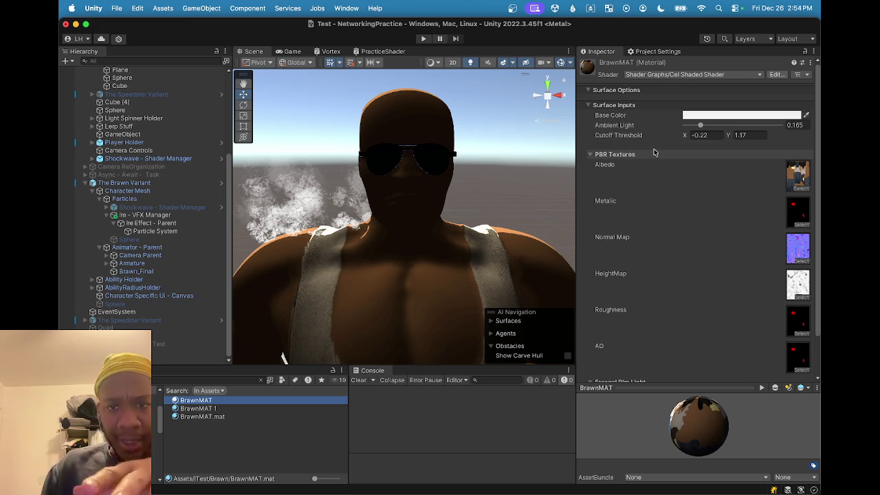
pyautogui.click(720, 115)
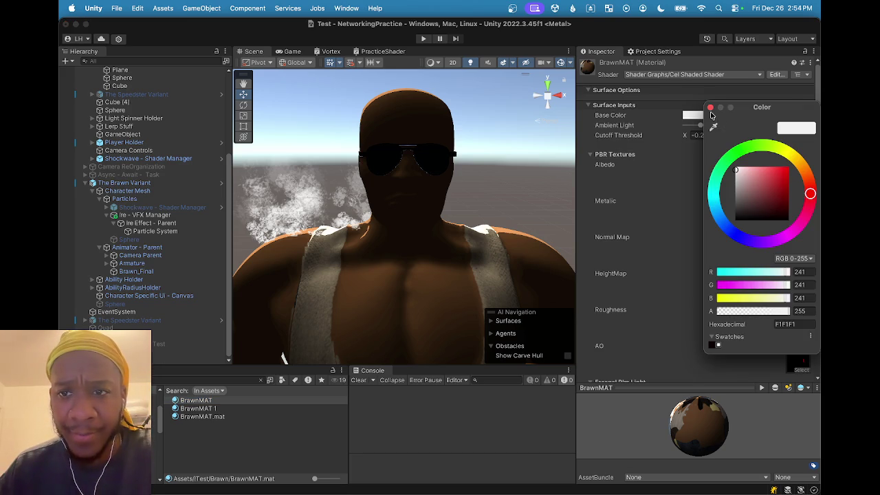
pyautogui.click(710, 111)
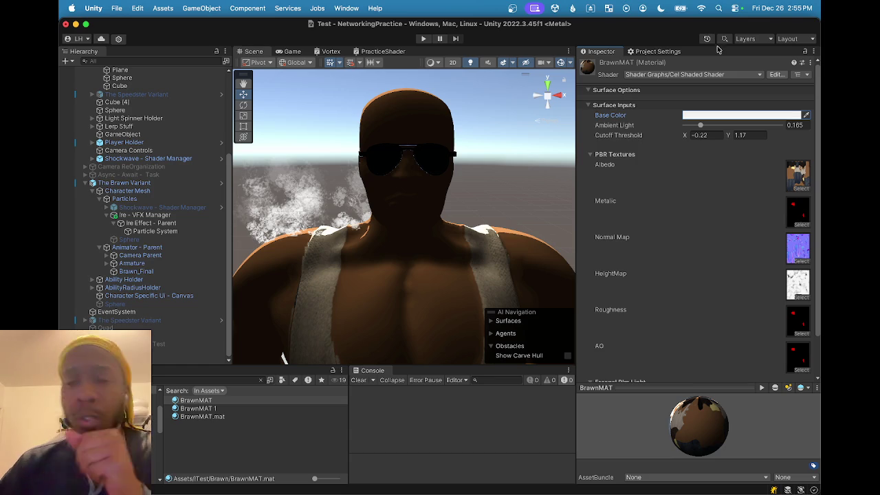
# Select Ire - VFX Manager in the Hierarchy to show its components
pyautogui.scroll(-2, 713, 170)
pyautogui.scroll(2, 690, 159)
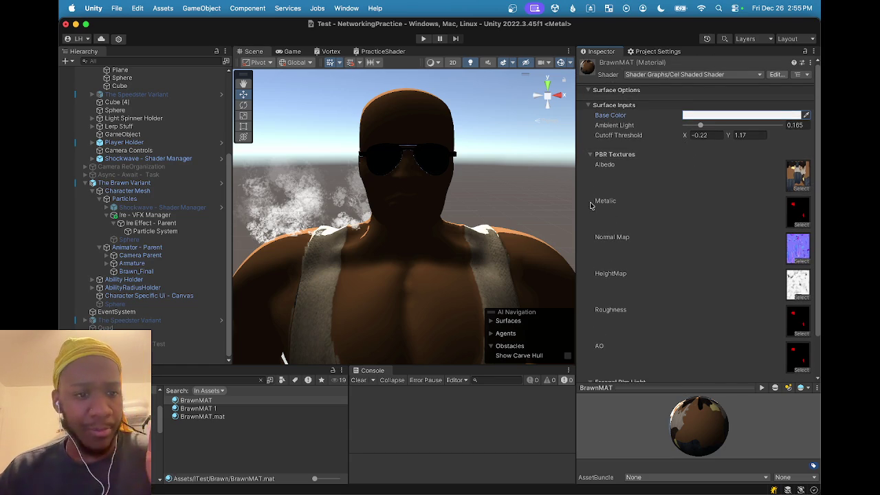
pyautogui.click(113, 216)
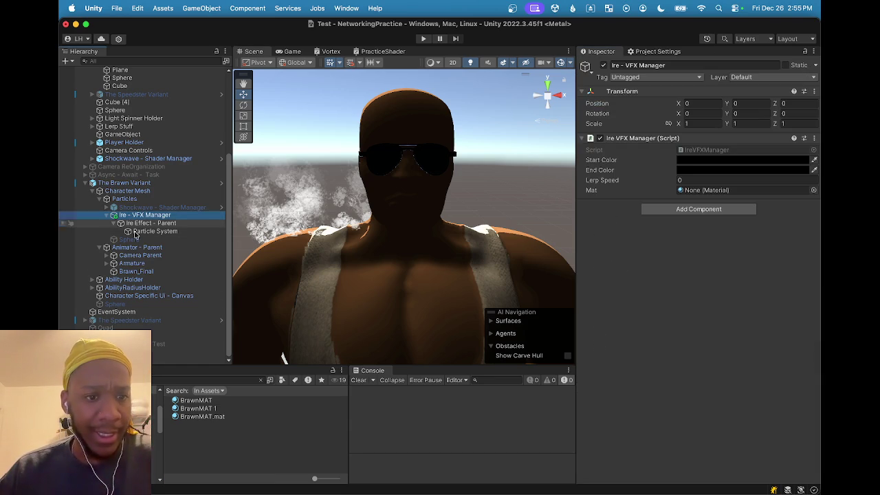
# Drag BrawnMAT into the manager's Mat slot and open IreVFXManager.cs in Rider
pyautogui.moveTo(185, 406)
pyautogui.mouseDown()
pyautogui.moveTo(654, 235)
pyautogui.moveTo(699, 194)
pyautogui.mouseUp()
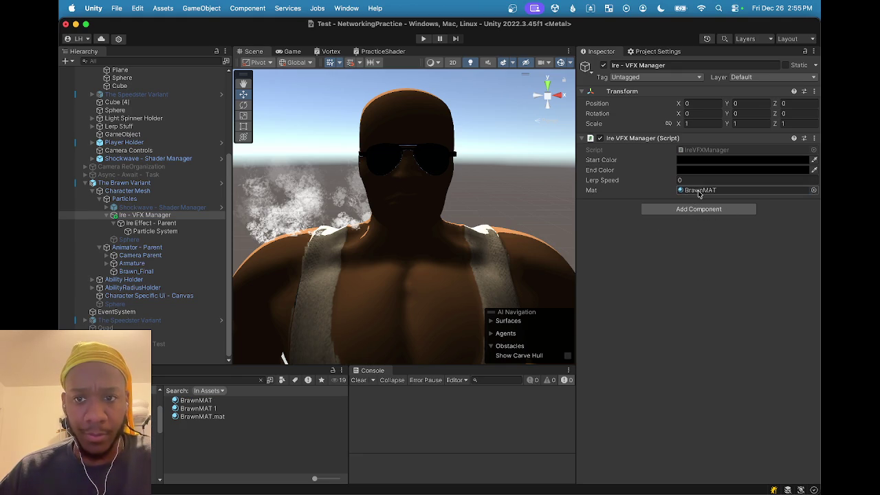
pyautogui.click(723, 151)
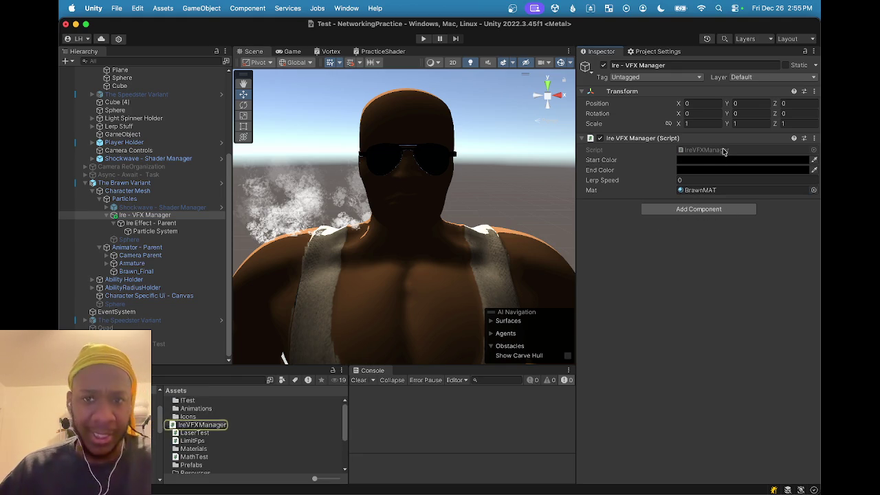
pyautogui.doubleClick(723, 152)
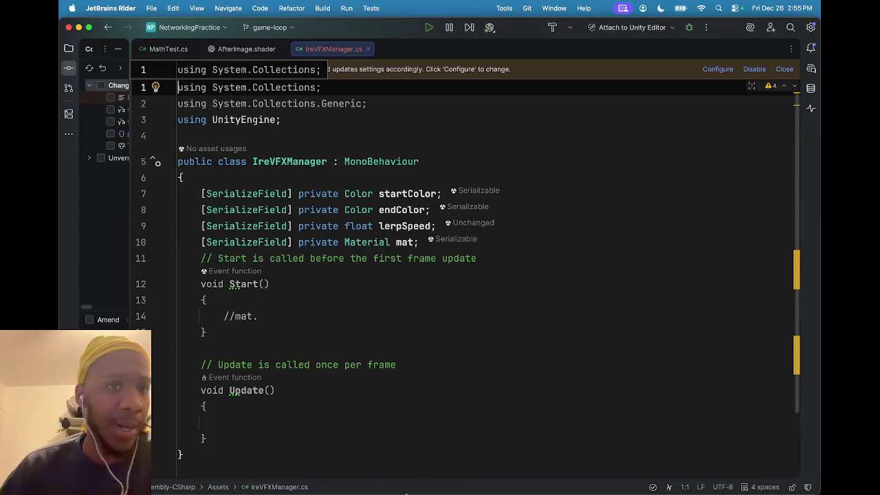
# Return to Unity, search the Project panel for brawnmat and select the BrawnMAT material
pyautogui.moveTo(536, 481)
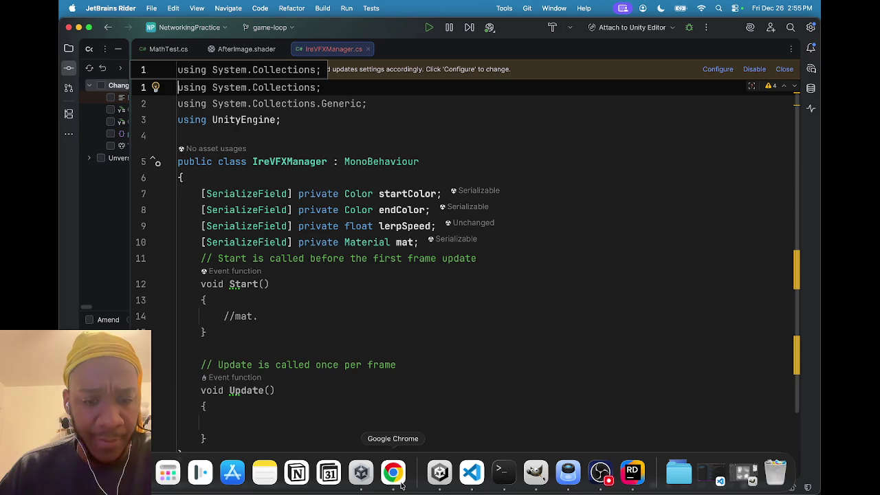
pyautogui.click(443, 474)
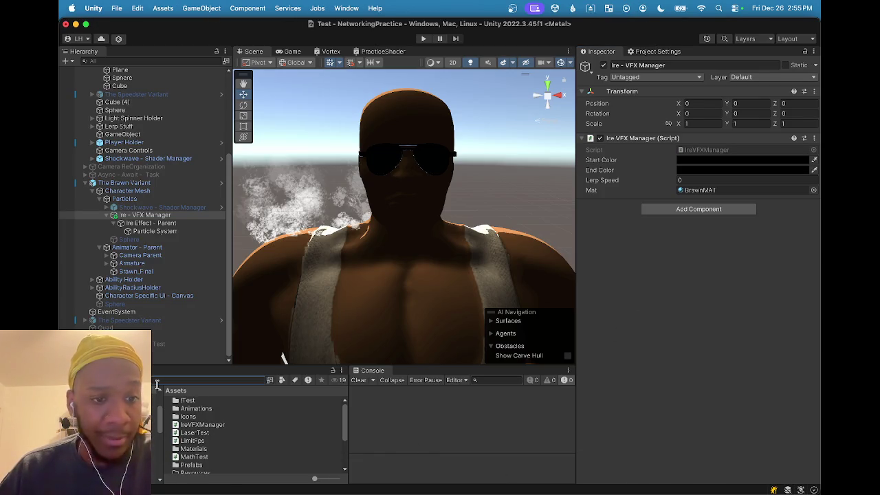
pyautogui.write('brawn')
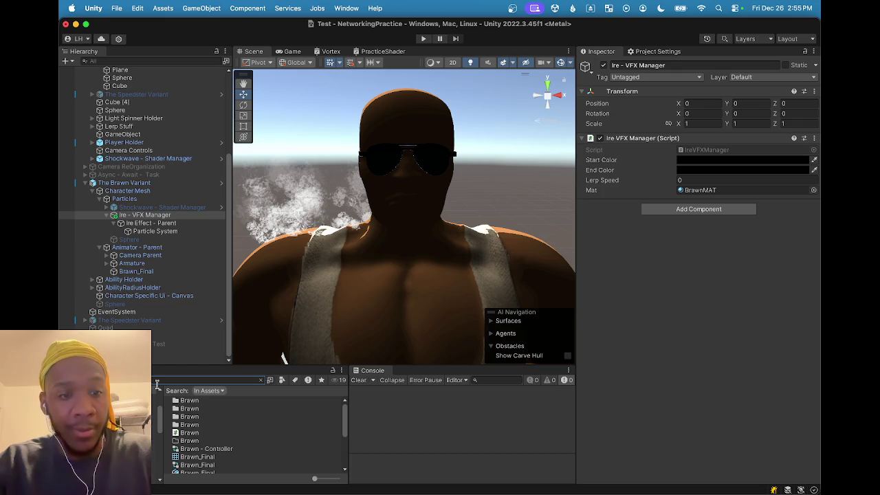
pyautogui.write('mat')
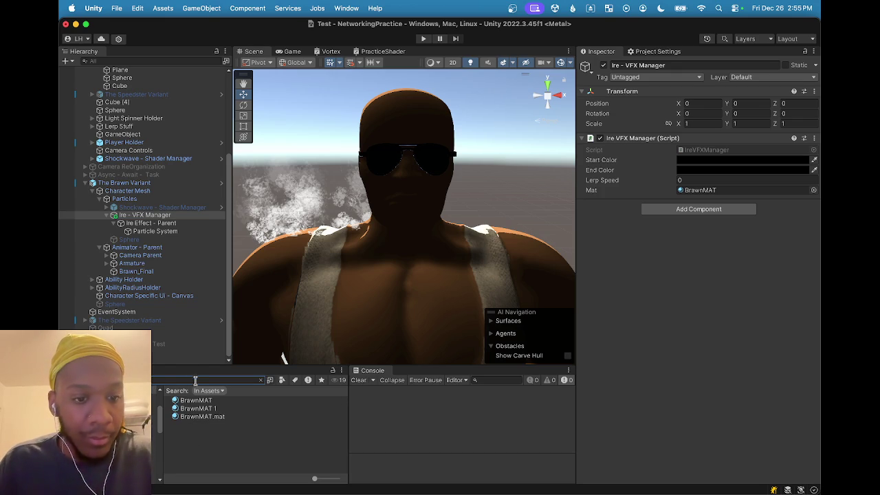
pyautogui.click(203, 402)
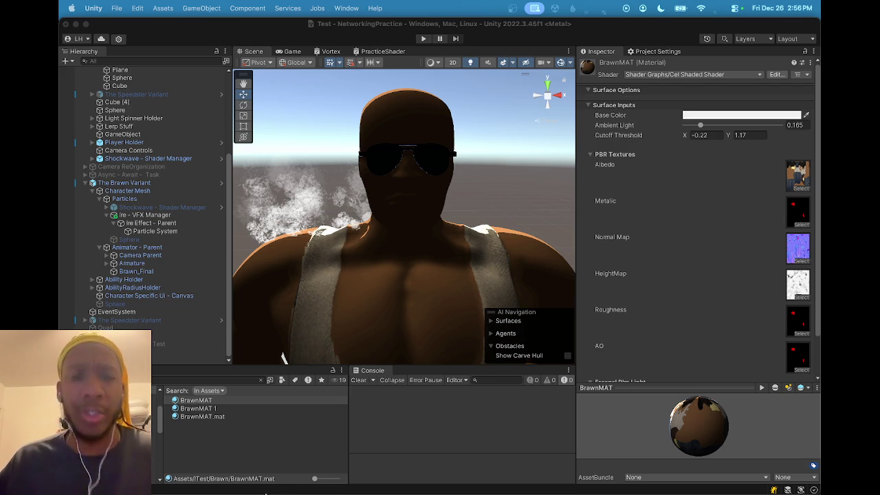
# In Rider, uncomment line 14 and complete it to mat.GetColor("_BaseColor", out startColor) via autocomplete
pyautogui.moveTo(281, 492)
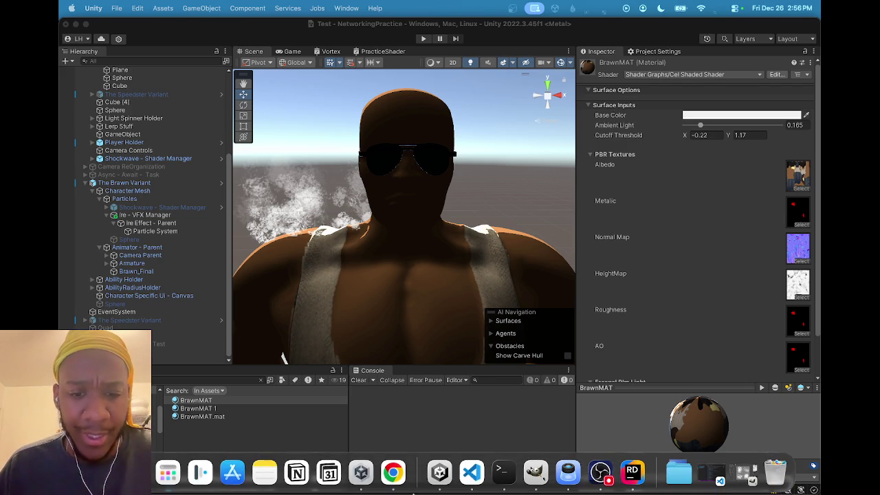
pyautogui.click(622, 471)
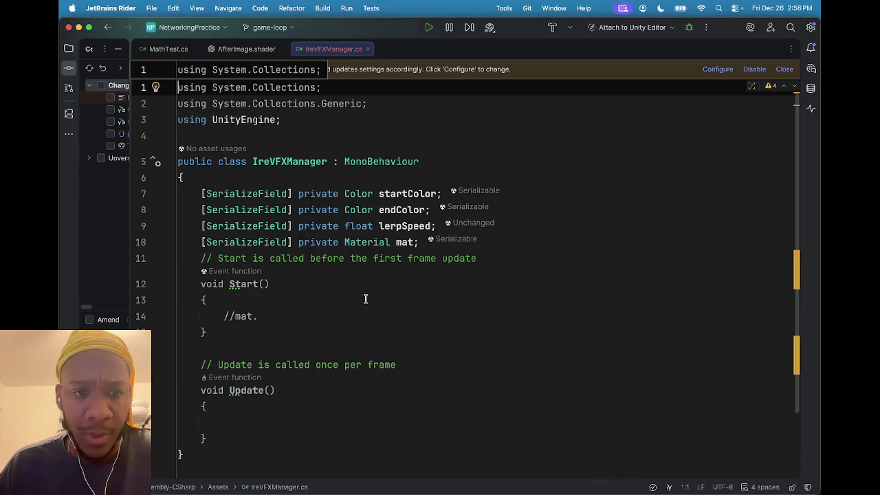
pyautogui.click(238, 316)
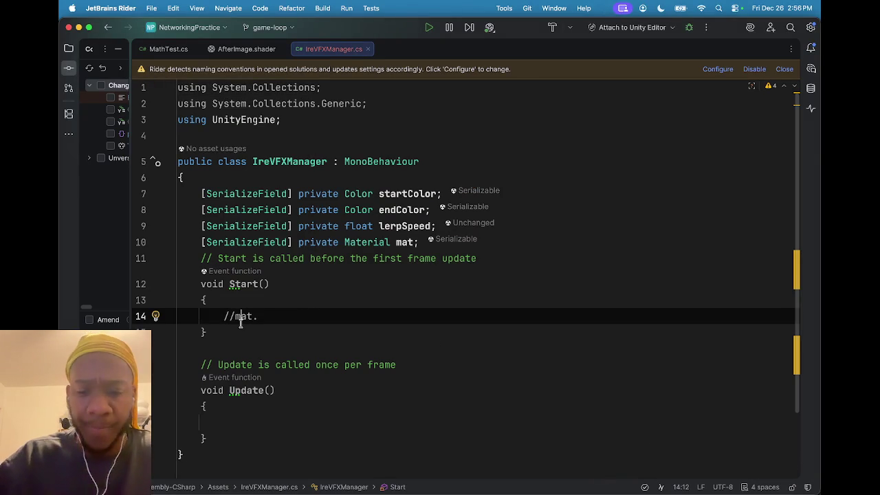
pyautogui.press('super+slash')
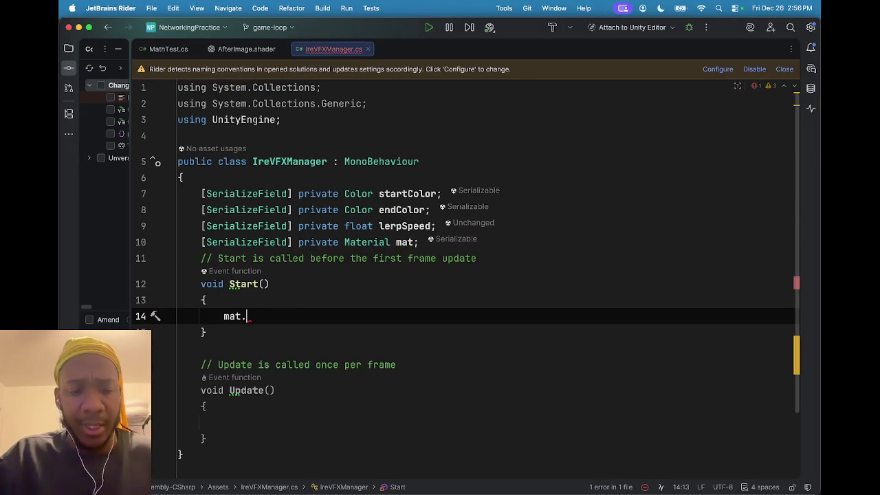
pyautogui.write('getf')
pyautogui.press('BackSpace')
pyautogui.press('BackSpace')
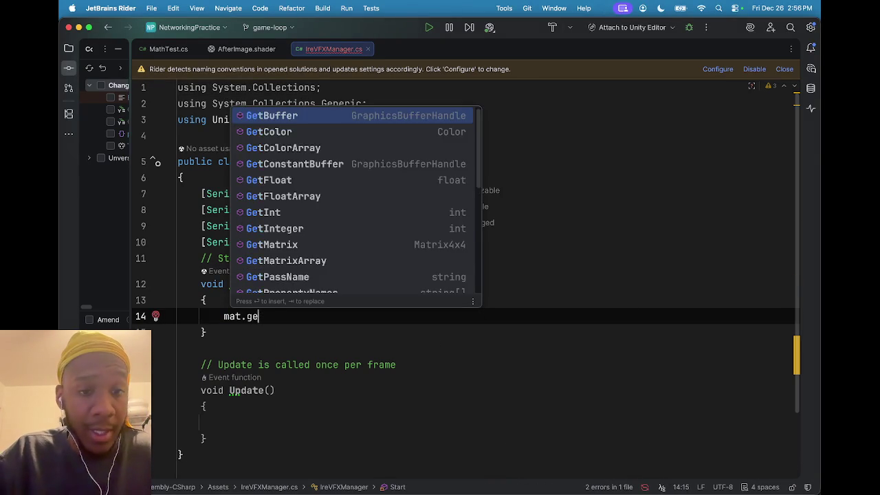
pyautogui.press('BackSpace')
pyautogui.press('BackSpace')
pyautogui.write('getcolo')
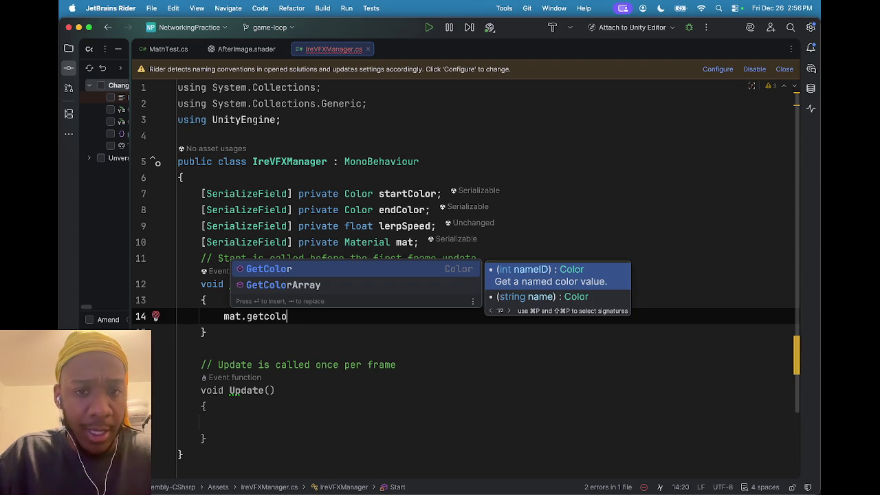
pyautogui.press('Return')
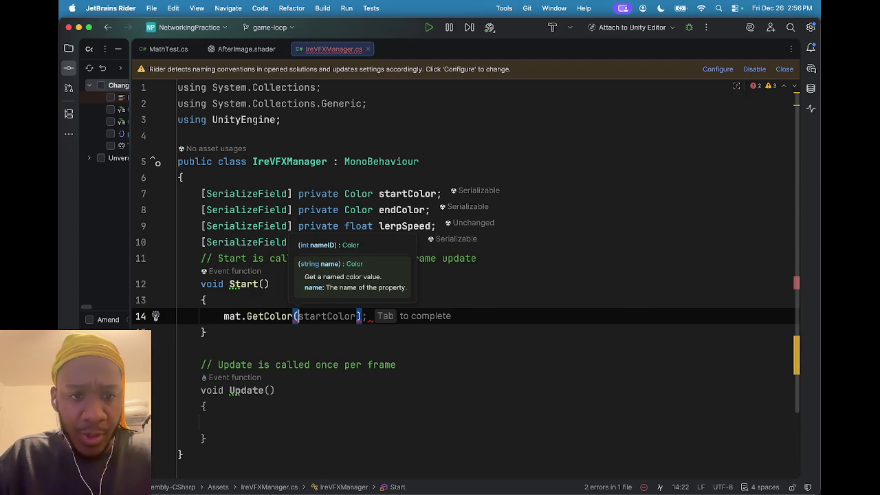
pyautogui.write('"')
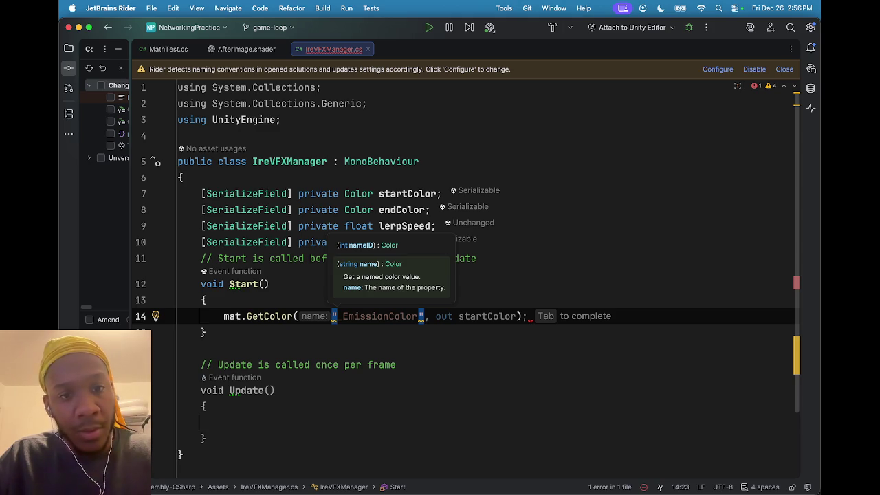
pyautogui.write('_Bas')
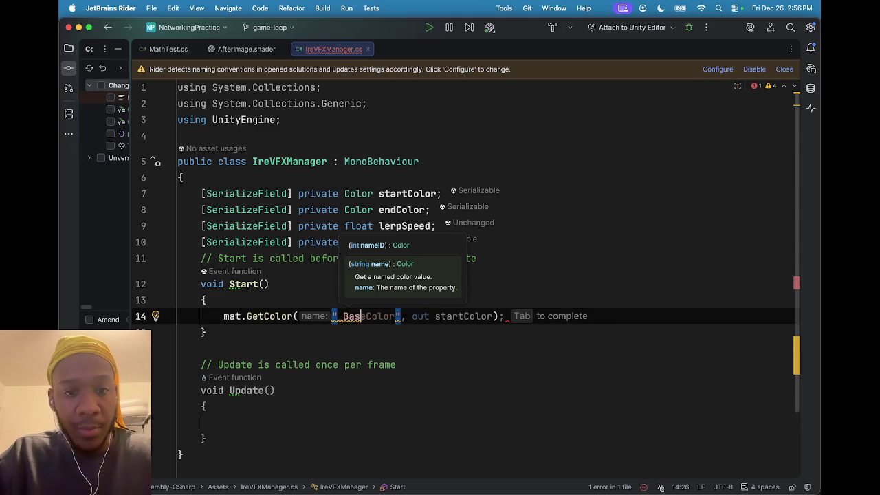
pyautogui.press('Tab')
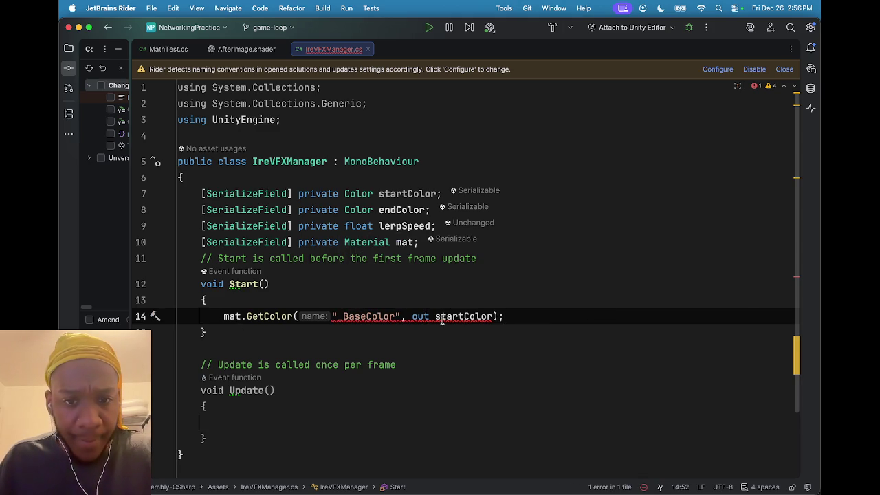
# Wrap the GetColor call in an if condition with an empty code block
pyautogui.moveTo(427, 317)
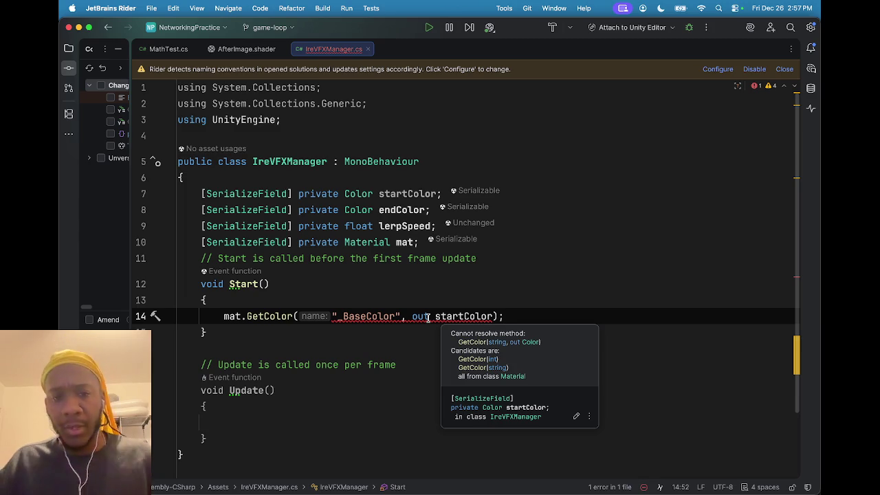
pyautogui.click(226, 316)
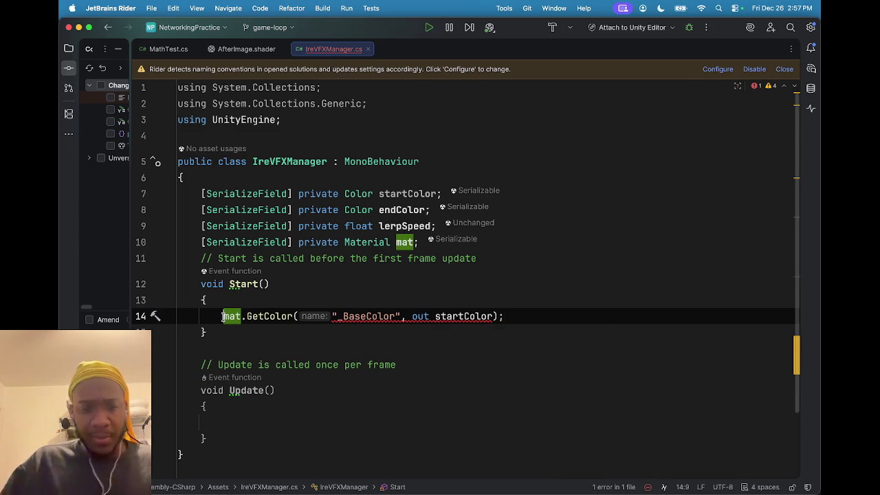
pyautogui.write('if(')
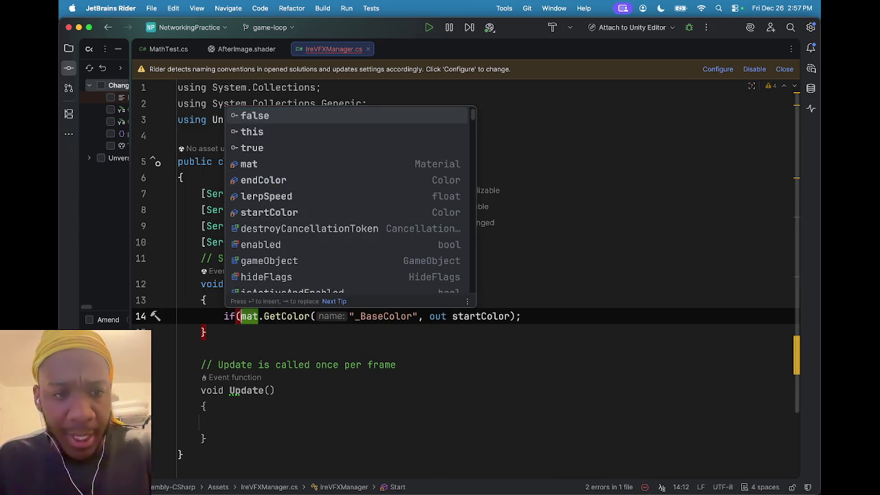
pyautogui.click(516, 316)
pyautogui.write('){')
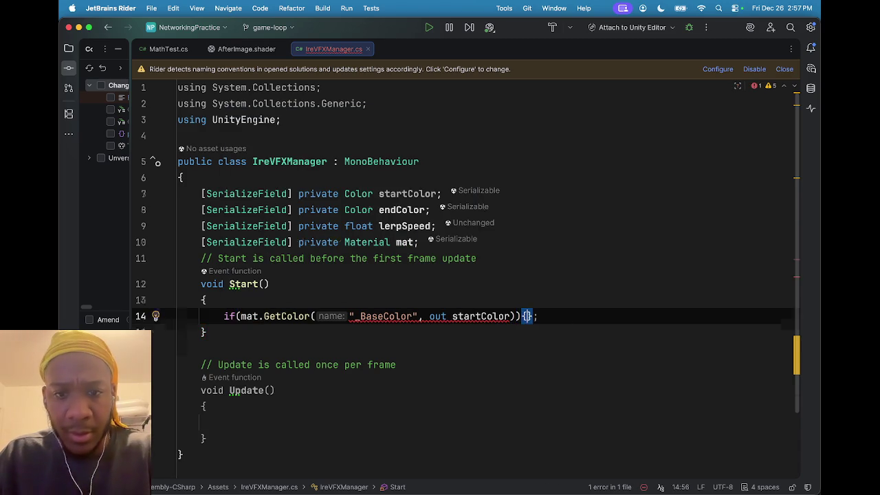
pyautogui.press('Return')
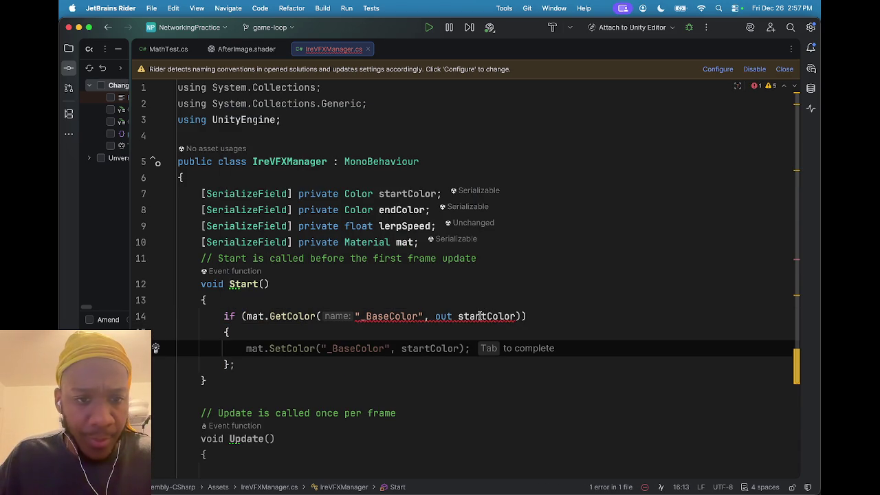
# Inspect the startColor out argument and select it for replacement
pyautogui.moveTo(480, 316)
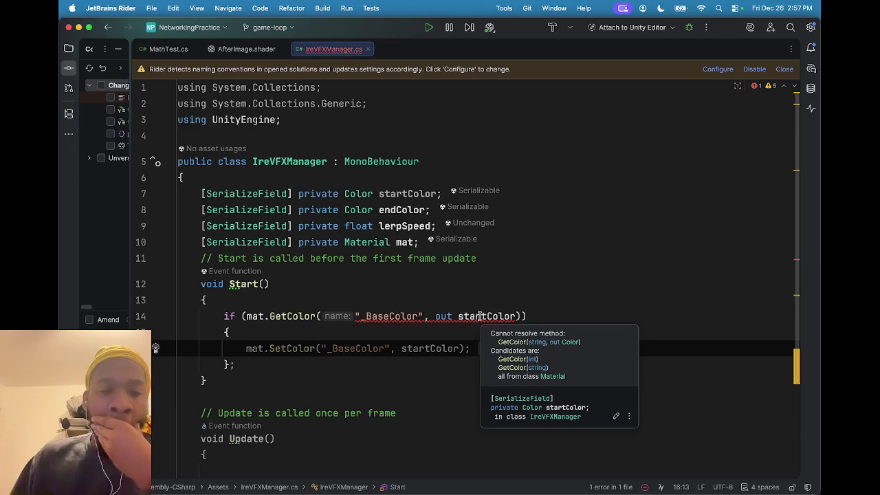
pyautogui.click(479, 315)
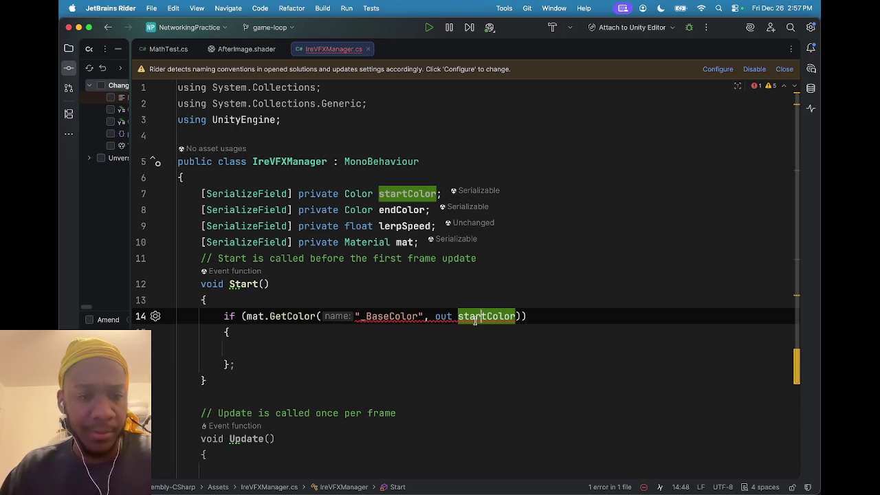
pyautogui.moveTo(476, 318)
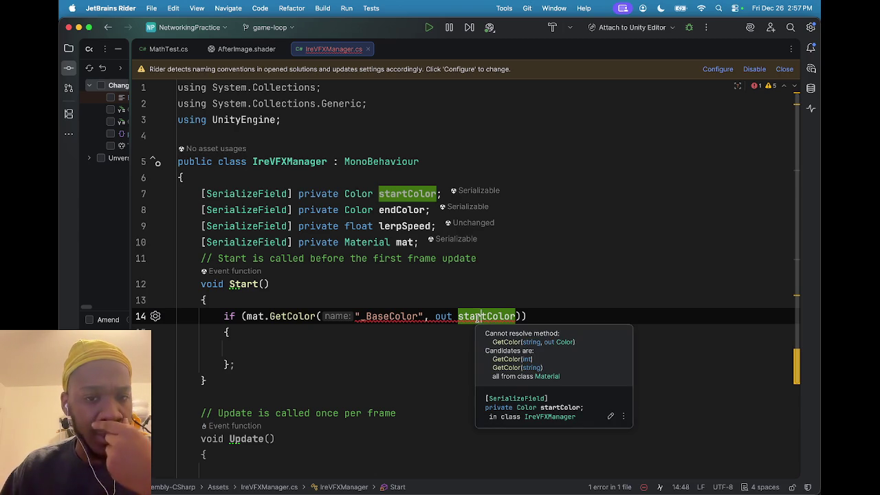
pyautogui.doubleClick(477, 316)
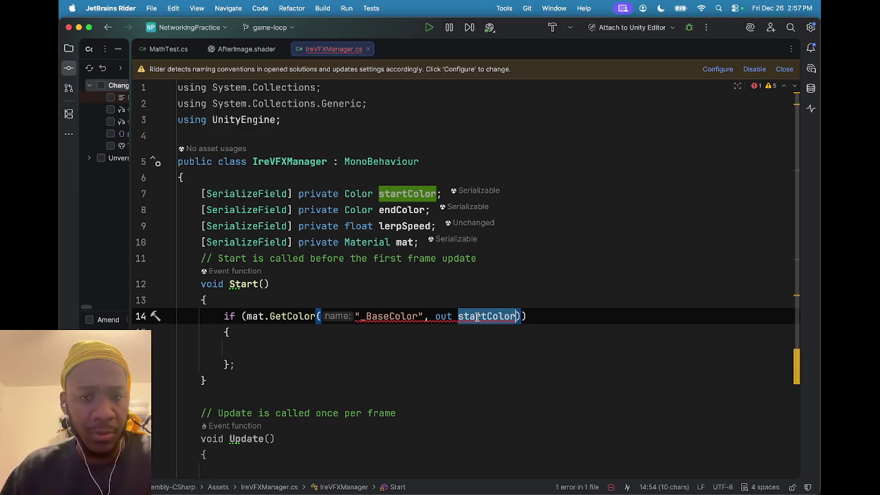
# Rename the out argument to colors, removing the mistyped var
pyautogui.write('var col')
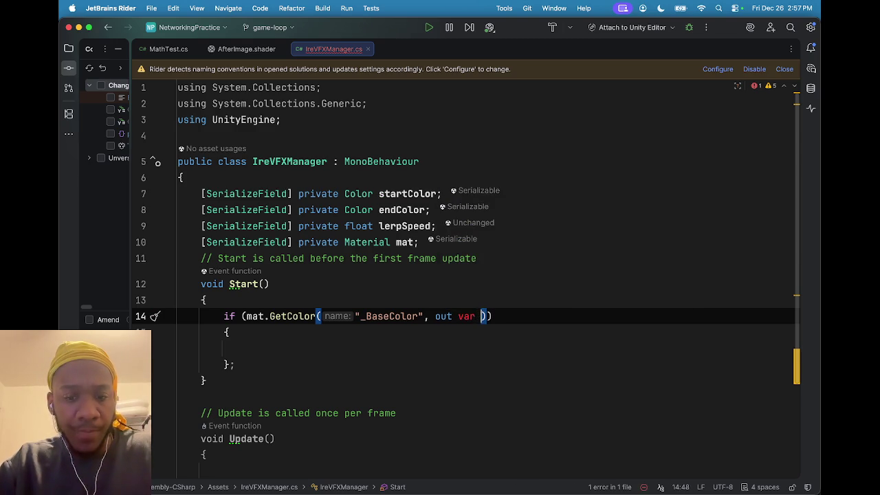
pyautogui.write('or)')
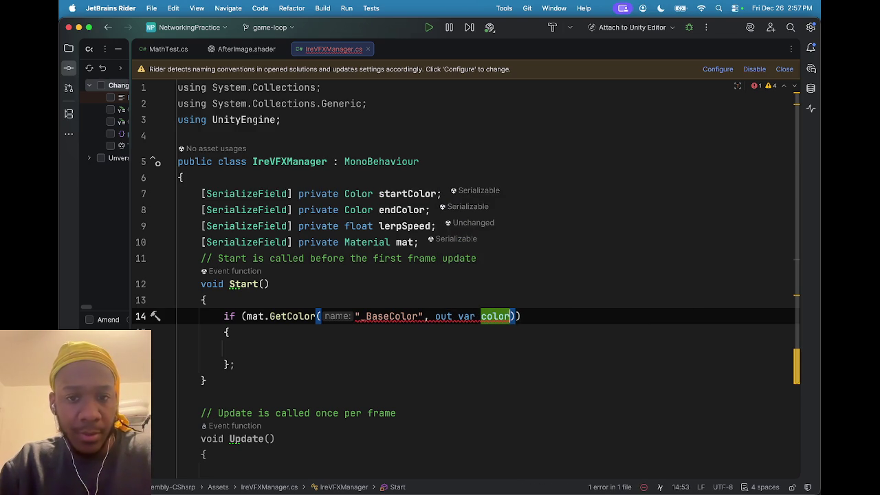
pyautogui.write('s')
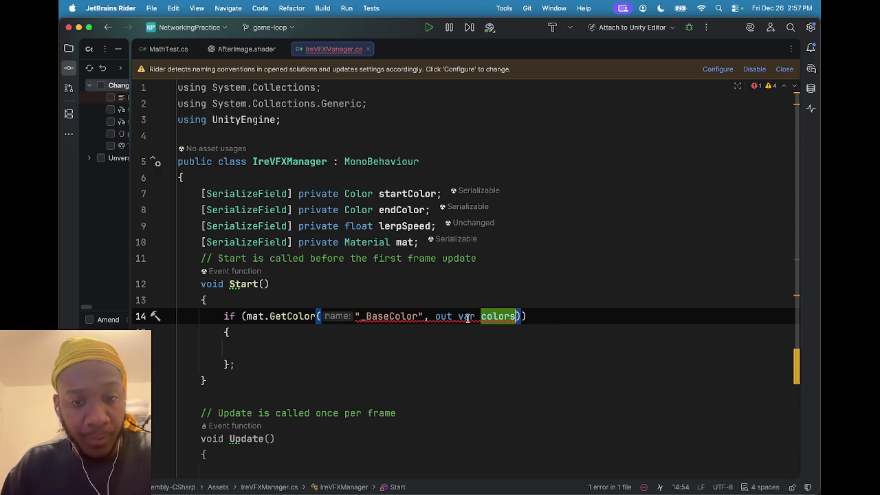
pyautogui.moveTo(467, 319)
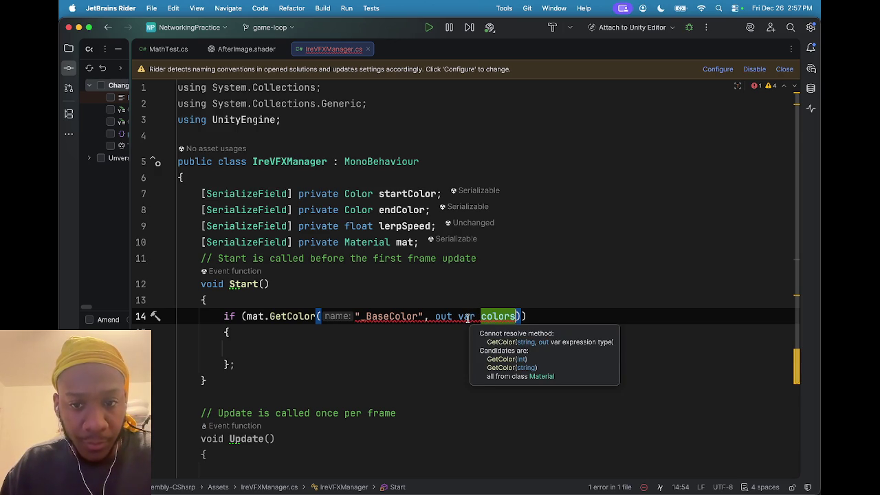
pyautogui.click(482, 320)
pyautogui.moveTo(483, 321)
pyautogui.press('BackSpace')
pyautogui.press('BackSpace')
pyautogui.press('BackSpace')
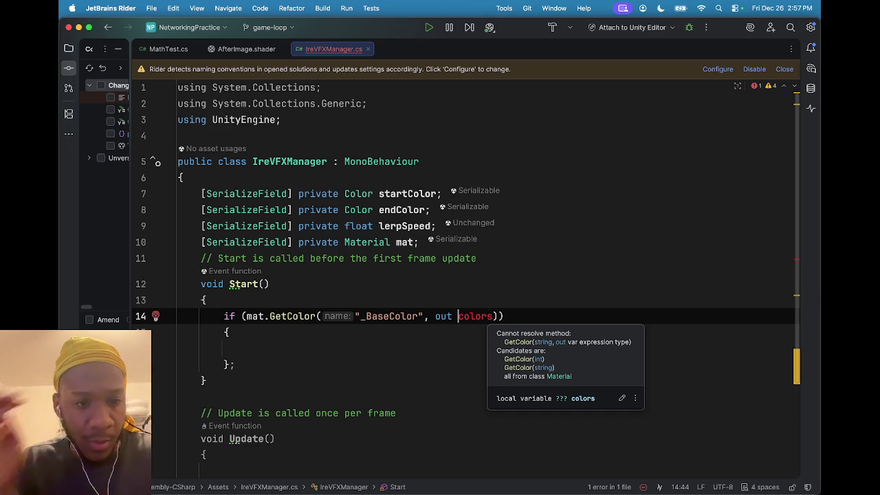
# Rewrite line 14 as var colors = mat.GetColor("_BaseColor"); dropping the if and out argument
pyautogui.click(249, 316)
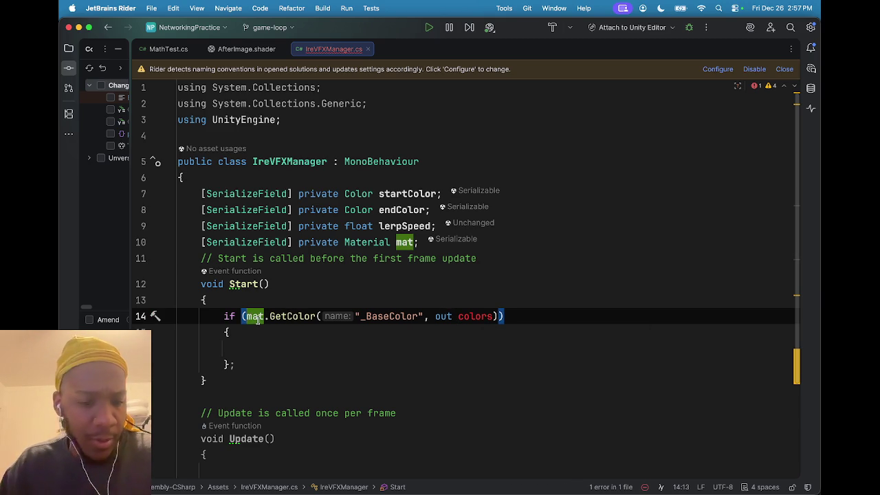
pyautogui.write('var')
pyautogui.write(' colors')
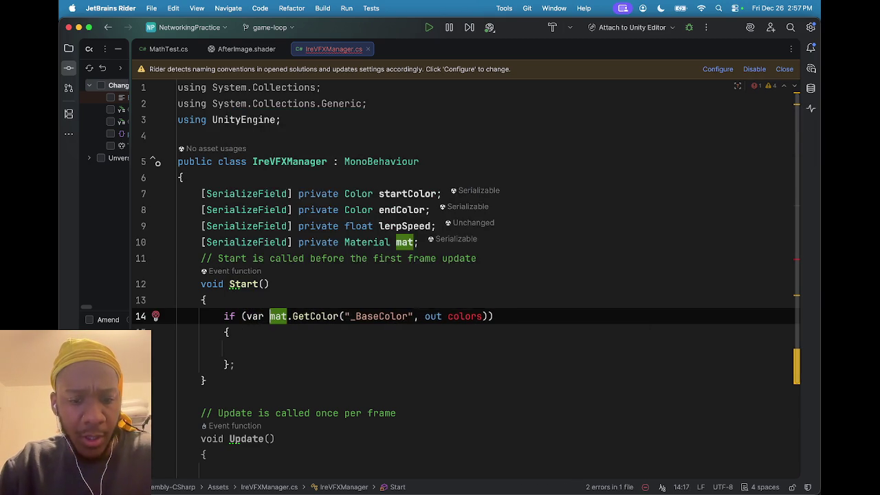
pyautogui.write(' =')
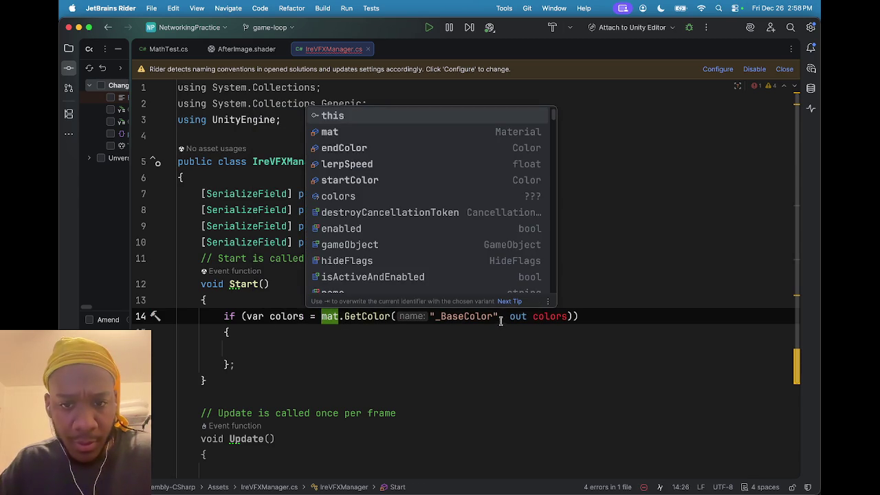
pyautogui.moveTo(496, 318); pyautogui.dragTo(564, 319)
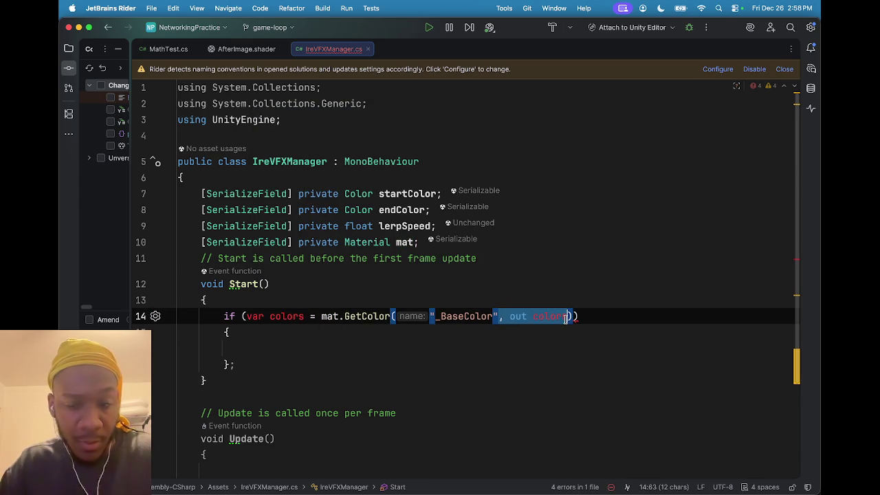
pyautogui.press('BackSpace')
pyautogui.click(505, 317)
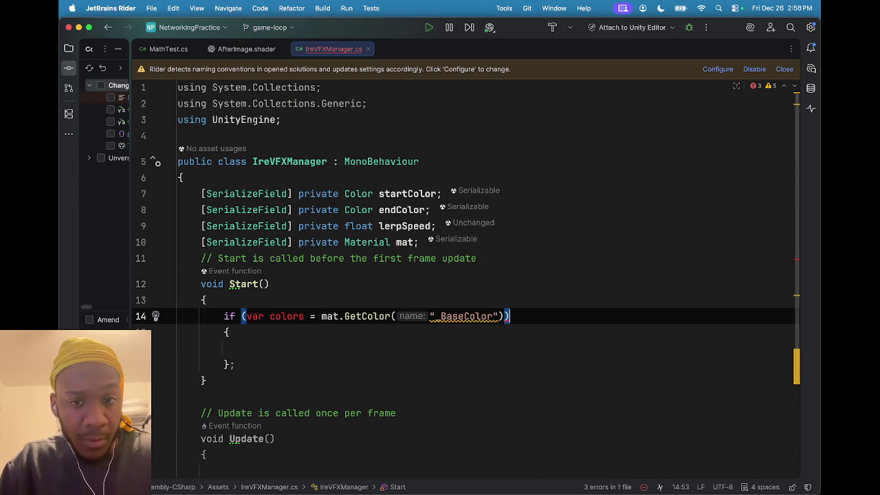
pyautogui.write(';')
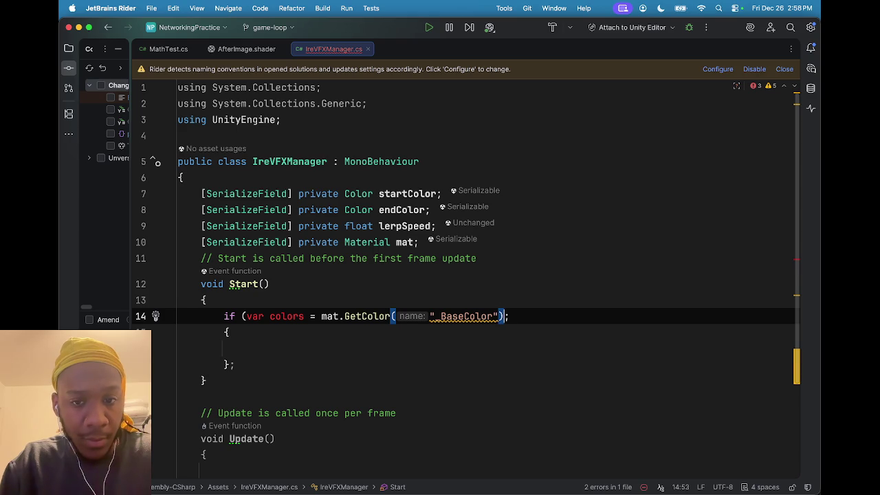
pyautogui.press('Left')
pyautogui.press('Left')
pyautogui.press('Left')
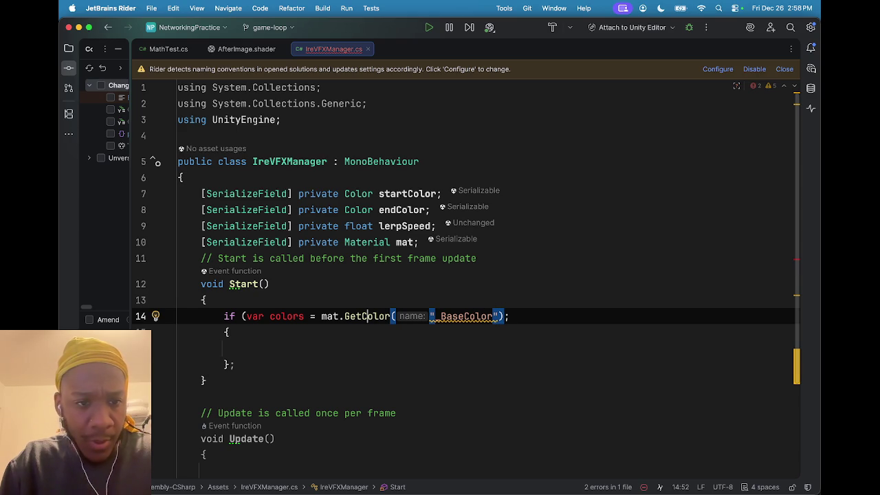
pyautogui.press('Left')
pyautogui.press('Left')
pyautogui.press('Left')
pyautogui.press('BackSpace')
pyautogui.press('BackSpace')
pyautogui.press('BackSpace')
pyautogui.press('BackSpace')
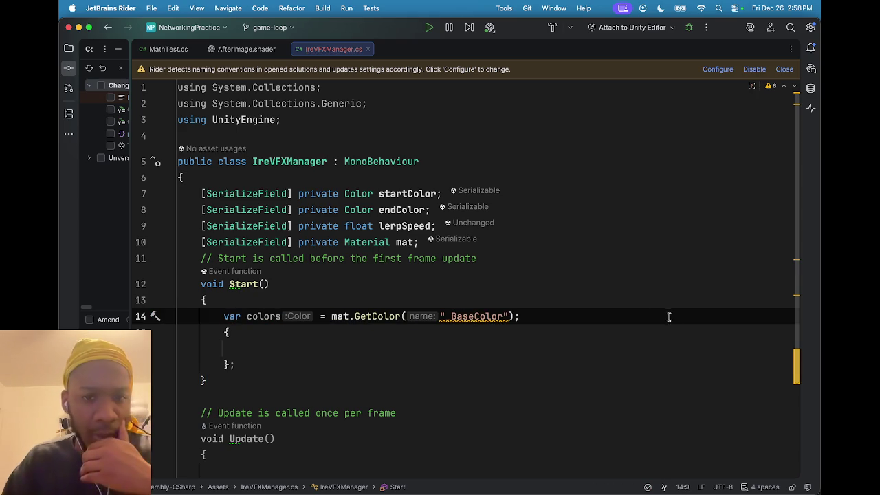
# Apply Use cached property index to replace "_BaseColor" with a static readonly BaseColor ID
pyautogui.moveTo(486, 317)
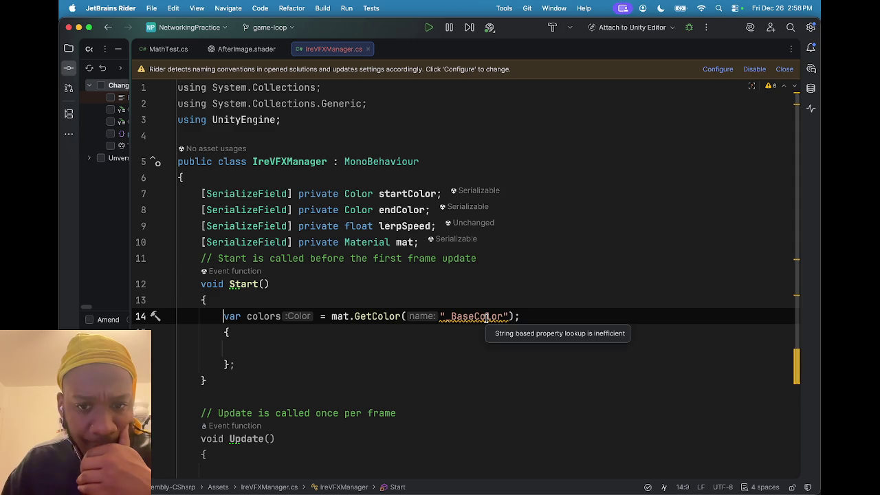
pyautogui.rightClick(486, 318)
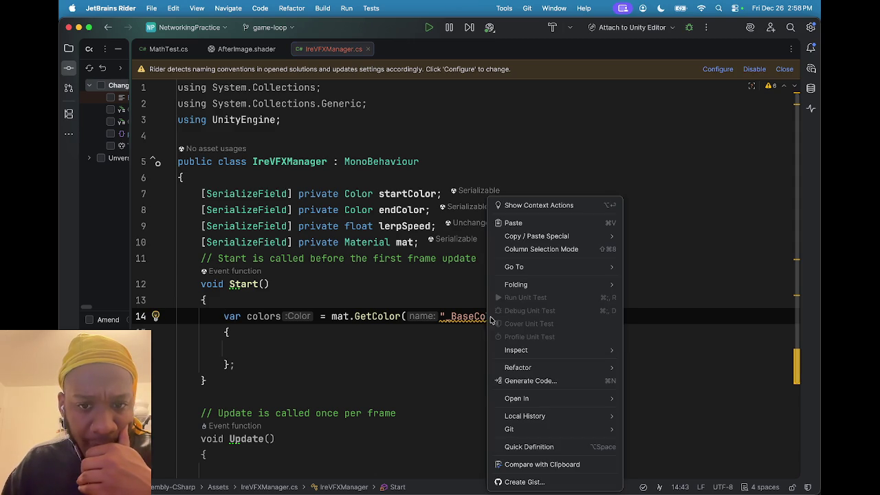
pyautogui.click(540, 204)
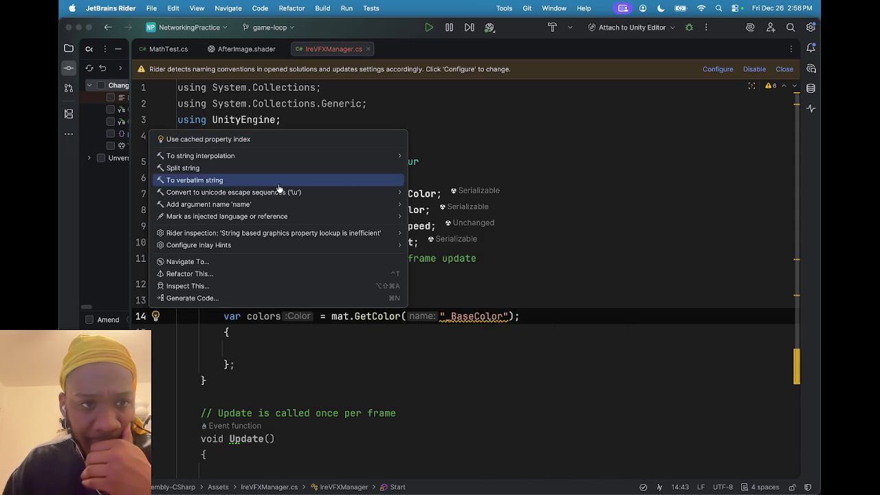
pyautogui.click(267, 138)
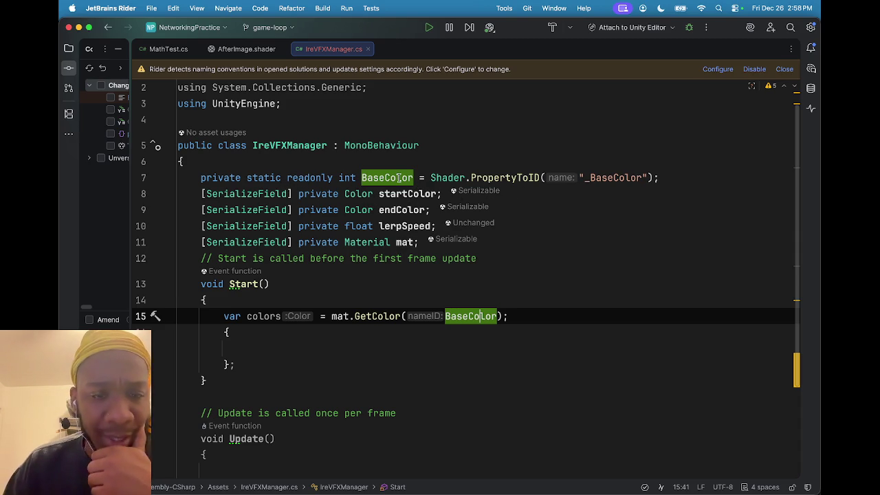
pyautogui.moveTo(382, 180)
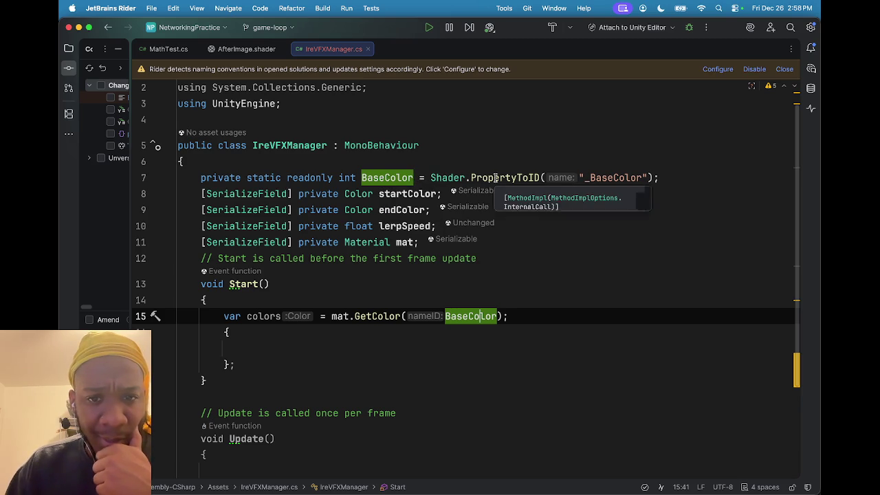
pyautogui.moveTo(495, 178)
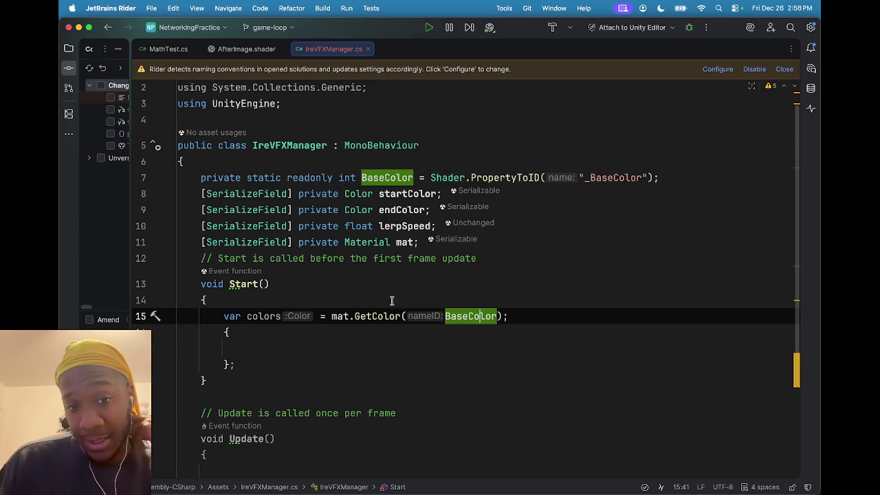
# Delete the empty brace block from Start and tidy the leftover line's indentation
pyautogui.moveTo(252, 363)
pyautogui.mouseDown()
pyautogui.moveTo(172, 347)
pyautogui.moveTo(168, 333)
pyautogui.mouseUp()
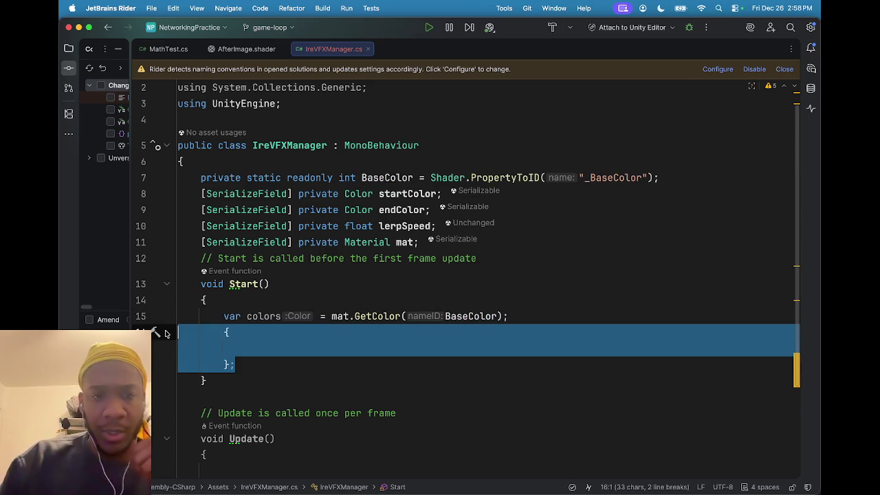
pyautogui.press('BackSpace')
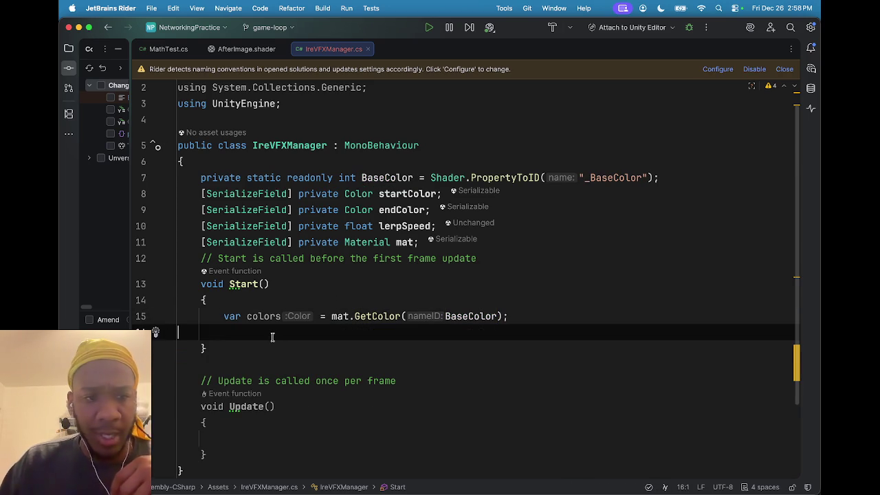
pyautogui.write('a')
pyautogui.press('BackSpace')
pyautogui.write('st')
pyautogui.press('BackSpace')
pyautogui.press('BackSpace')
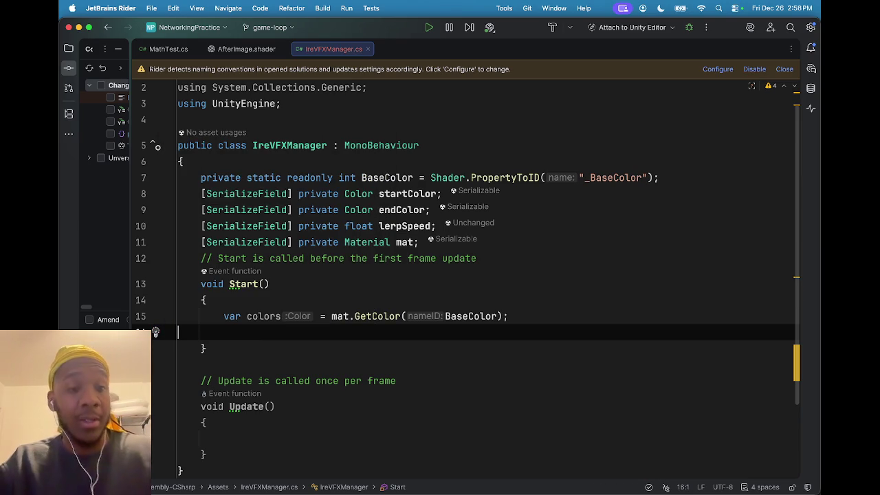
pyautogui.press('Tab')
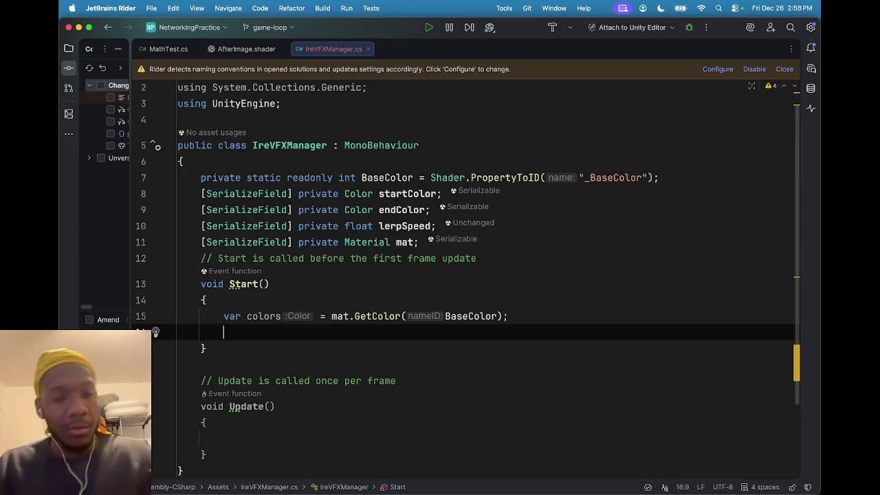
# Add blank lines after the Start comment, between the fields and Start
pyautogui.click(271, 282)
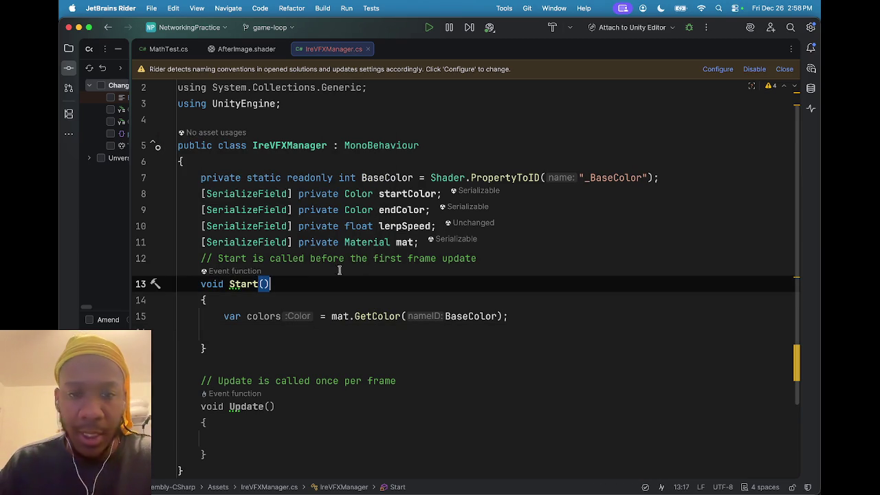
pyautogui.click(508, 261)
pyautogui.press('Return')
pyautogui.press('Return')
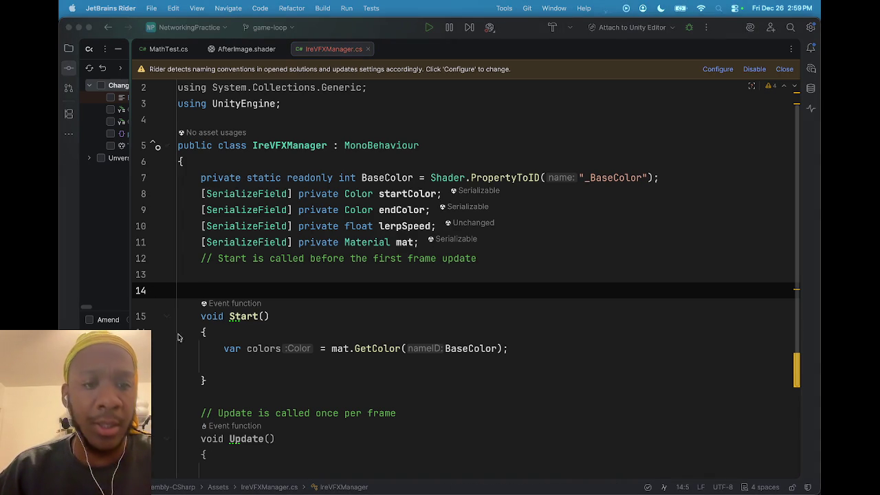
pyautogui.scroll(-2, 217, 287)
pyautogui.click(441, 221)
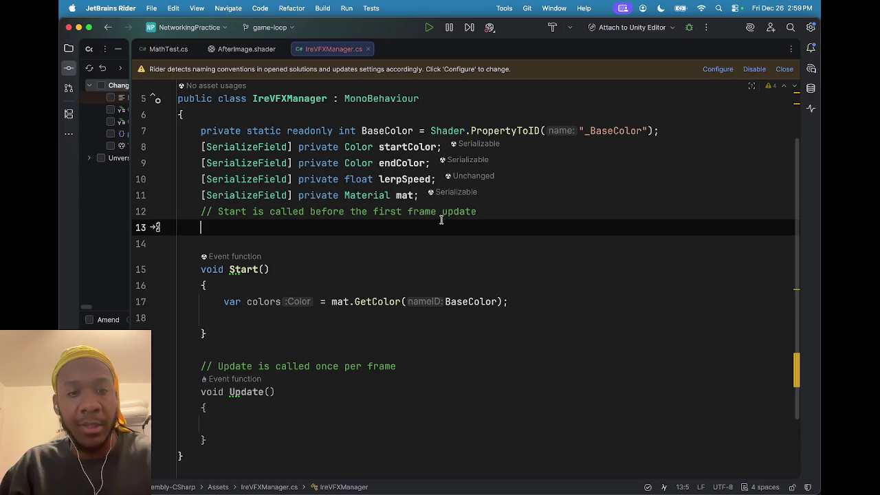